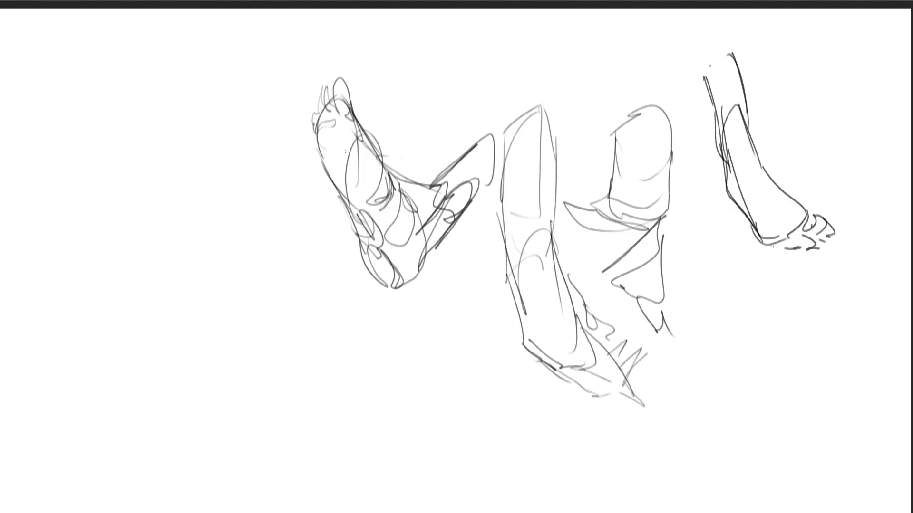
# - Redraw the left foot's toes and sketch a second leg down to the heel beside the right foot study
pyautogui.moveTo(343, 77)
pyautogui.mouseDown()
pyautogui.moveTo(336, 108)
pyautogui.moveTo(359, 86)
pyautogui.moveTo(354, 108)
pyautogui.moveTo(368, 126)
pyautogui.moveTo(339, 130)
pyautogui.moveTo(373, 148)
pyautogui.mouseUp()
pyautogui.moveTo(334, 81)
pyautogui.mouseDown()
pyautogui.moveTo(311, 137)
pyautogui.moveTo(340, 105)
pyautogui.moveTo(355, 125)
pyautogui.mouseUp()
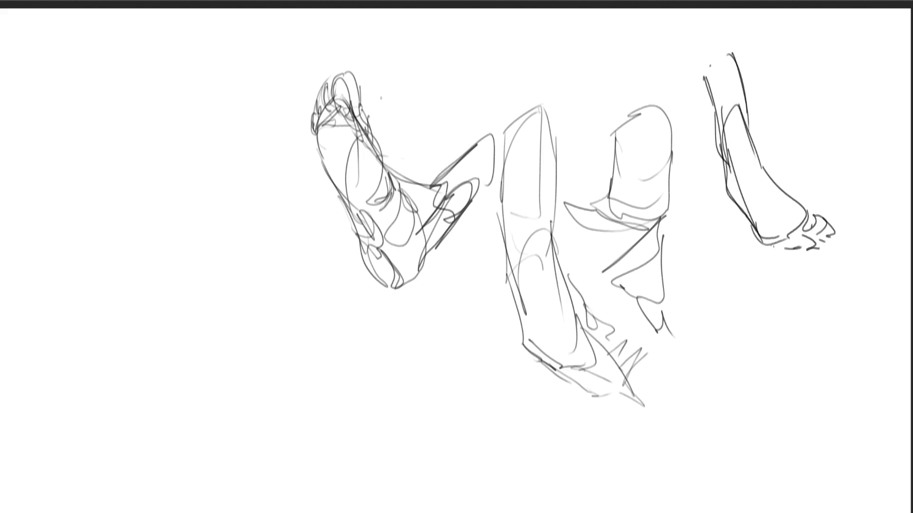
pyautogui.moveTo(780, 83)
pyautogui.mouseDown()
pyautogui.moveTo(788, 112)
pyautogui.moveTo(818, 53)
pyautogui.moveTo(798, 67)
pyautogui.moveTo(787, 103)
pyautogui.moveTo(800, 139)
pyautogui.mouseUp()
pyautogui.moveTo(820, 47); pyautogui.dragTo(838, 181)
pyautogui.moveTo(799, 132)
pyautogui.mouseDown()
pyautogui.moveTo(795, 162)
pyautogui.moveTo(819, 207)
pyautogui.mouseUp()
pyautogui.moveTo(835, 168); pyautogui.dragTo(834, 241)
pyautogui.moveTo(836, 143); pyautogui.dragTo(836, 188)
pyautogui.moveTo(796, 144)
pyautogui.mouseDown()
pyautogui.moveTo(789, 170)
pyautogui.moveTo(803, 214)
pyautogui.mouseUp()
pyautogui.moveTo(836, 169); pyautogui.dragTo(842, 294)
pyautogui.moveTo(802, 243); pyautogui.dragTo(827, 307)
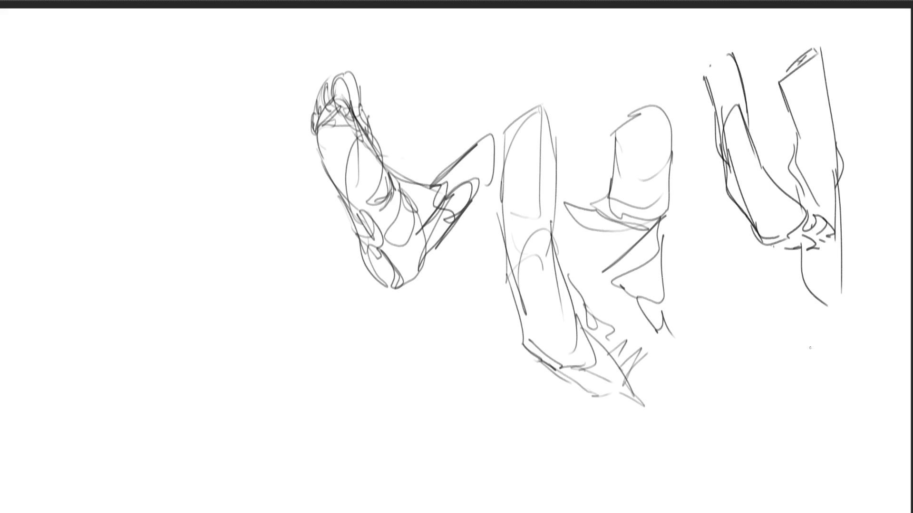
# - Block in a tall leg at lower left with an arched top and long side contours
pyautogui.moveTo(236, 280)
pyautogui.mouseDown()
pyautogui.moveTo(248, 237)
pyautogui.moveTo(276, 269)
pyautogui.moveTo(266, 340)
pyautogui.mouseUp()
pyautogui.moveTo(237, 251); pyautogui.dragTo(235, 385)
pyautogui.moveTo(234, 331)
pyautogui.mouseDown()
pyautogui.moveTo(272, 300)
pyautogui.moveTo(275, 355)
pyautogui.mouseUp()
pyautogui.moveTo(268, 290); pyautogui.dragTo(289, 434)
pyautogui.moveTo(236, 348)
pyautogui.mouseDown()
pyautogui.moveTo(264, 477)
pyautogui.moveTo(278, 364)
pyautogui.moveTo(303, 479)
pyautogui.mouseUp()
pyautogui.moveTo(274, 240); pyautogui.dragTo(277, 341)
pyautogui.moveTo(242, 226); pyautogui.dragTo(233, 311)
# - Add a new upper arch and reinforce the leg's contours down to the bottom edge
pyautogui.moveTo(247, 242)
pyautogui.mouseDown()
pyautogui.moveTo(233, 368)
pyautogui.moveTo(286, 285)
pyautogui.mouseUp()
pyautogui.moveTo(286, 285); pyautogui.dragTo(286, 378)
pyautogui.moveTo(271, 319); pyautogui.dragTo(302, 489)
pyautogui.moveTo(227, 359); pyautogui.dragTo(248, 436)
pyautogui.moveTo(232, 404); pyautogui.dragTo(278, 512)
pyautogui.moveTo(312, 483); pyautogui.dragTo(290, 512)
pyautogui.moveTo(282, 386)
pyautogui.mouseDown()
pyautogui.moveTo(326, 476)
pyautogui.moveTo(277, 511)
pyautogui.mouseUp()
pyautogui.moveTo(331, 481); pyautogui.dragTo(350, 493)
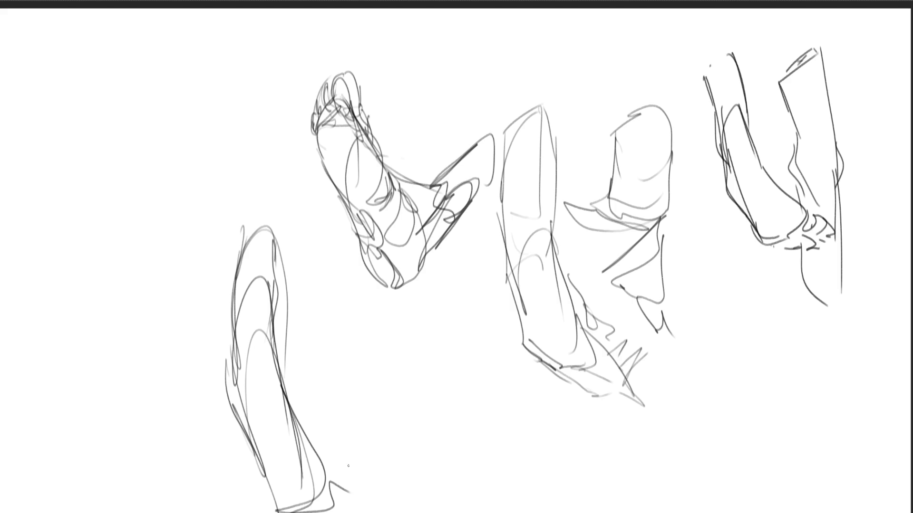
# - Sketch an oval foot study below the middle figure with an arc above and long side lines
pyautogui.moveTo(352, 359)
pyautogui.mouseDown()
pyautogui.moveTo(362, 406)
pyautogui.moveTo(418, 415)
pyautogui.moveTo(453, 397)
pyautogui.moveTo(466, 409)
pyautogui.mouseUp()
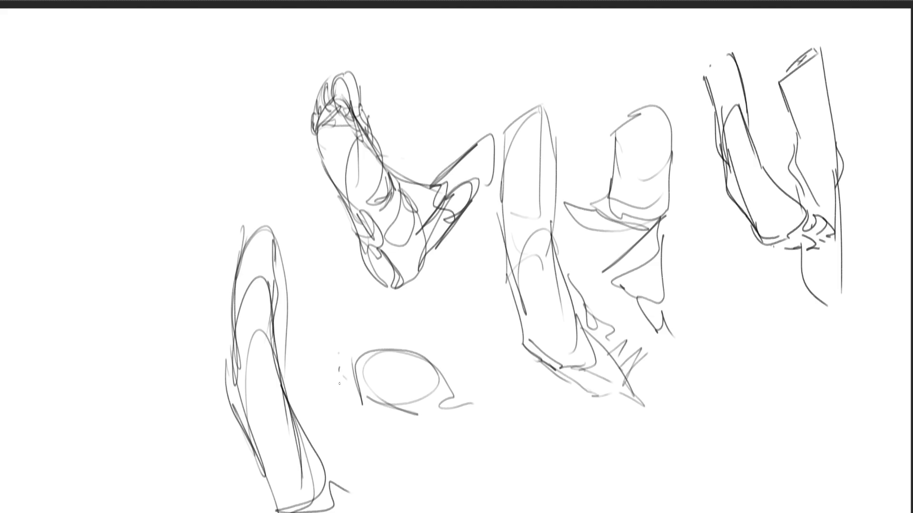
pyautogui.moveTo(351, 348)
pyautogui.mouseDown()
pyautogui.moveTo(372, 390)
pyautogui.moveTo(397, 355)
pyautogui.moveTo(401, 391)
pyautogui.moveTo(441, 378)
pyautogui.moveTo(457, 390)
pyautogui.mouseUp()
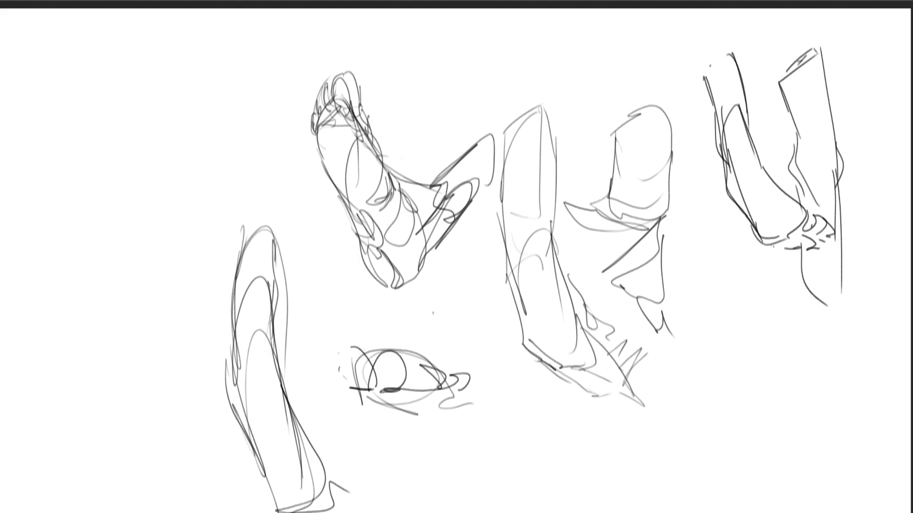
pyautogui.moveTo(384, 338)
pyautogui.mouseDown()
pyautogui.moveTo(465, 291)
pyautogui.moveTo(480, 309)
pyautogui.mouseUp()
pyautogui.moveTo(490, 328)
pyautogui.mouseDown()
pyautogui.moveTo(387, 390)
pyautogui.moveTo(496, 384)
pyautogui.moveTo(479, 405)
pyautogui.mouseUp()
pyautogui.moveTo(480, 247); pyautogui.dragTo(498, 379)
pyautogui.moveTo(494, 345); pyautogui.dragTo(486, 374)
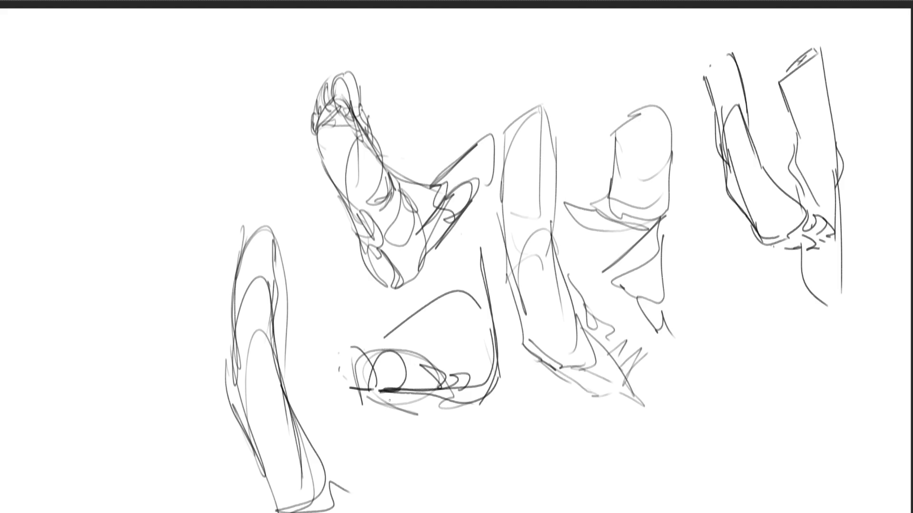
# - Strengthen the middle leg's top, left and right contours
pyautogui.moveTo(508, 131); pyautogui.dragTo(506, 224)
pyautogui.moveTo(506, 129); pyautogui.dragTo(554, 165)
pyautogui.moveTo(551, 132); pyautogui.dragTo(560, 248)
pyautogui.moveTo(502, 123)
pyautogui.mouseDown()
pyautogui.moveTo(533, 328)
pyautogui.moveTo(545, 342)
pyautogui.mouseUp()
pyautogui.moveTo(561, 233)
pyautogui.mouseDown()
pyautogui.moveTo(573, 295)
pyautogui.moveTo(598, 328)
pyautogui.mouseUp()
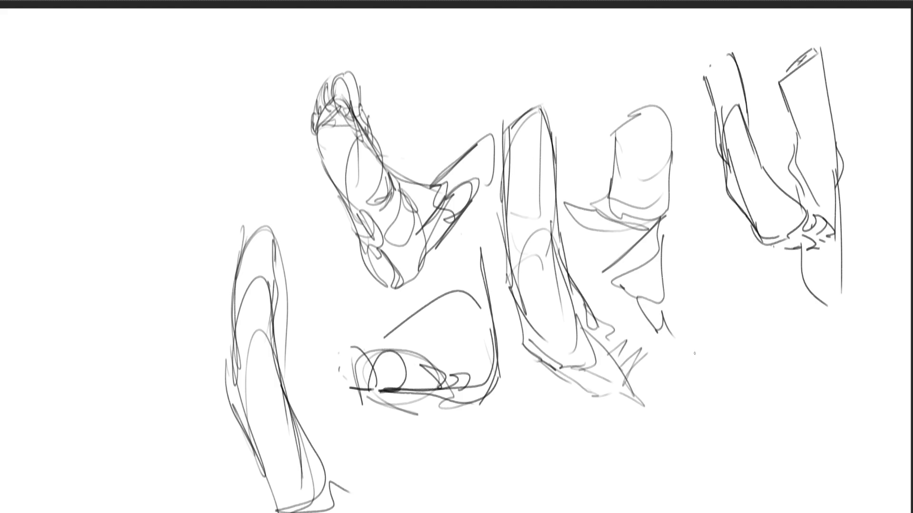
# - Sketch a narrow box shape at lower right with a middle line and V-shaped bottom
pyautogui.moveTo(671, 386); pyautogui.dragTo(730, 325)
pyautogui.moveTo(671, 386); pyautogui.dragTo(710, 373)
pyautogui.moveTo(730, 328)
pyautogui.mouseDown()
pyautogui.moveTo(726, 354)
pyautogui.moveTo(691, 404)
pyautogui.mouseUp()
pyautogui.moveTo(724, 359); pyautogui.dragTo(731, 430)
pyautogui.moveTo(674, 438)
pyautogui.mouseDown()
pyautogui.moveTo(684, 466)
pyautogui.moveTo(723, 442)
pyautogui.mouseUp()
pyautogui.moveTo(729, 338); pyautogui.dragTo(737, 427)
pyautogui.moveTo(700, 467); pyautogui.dragTo(736, 431)
pyautogui.moveTo(684, 476); pyautogui.dragTo(749, 417)
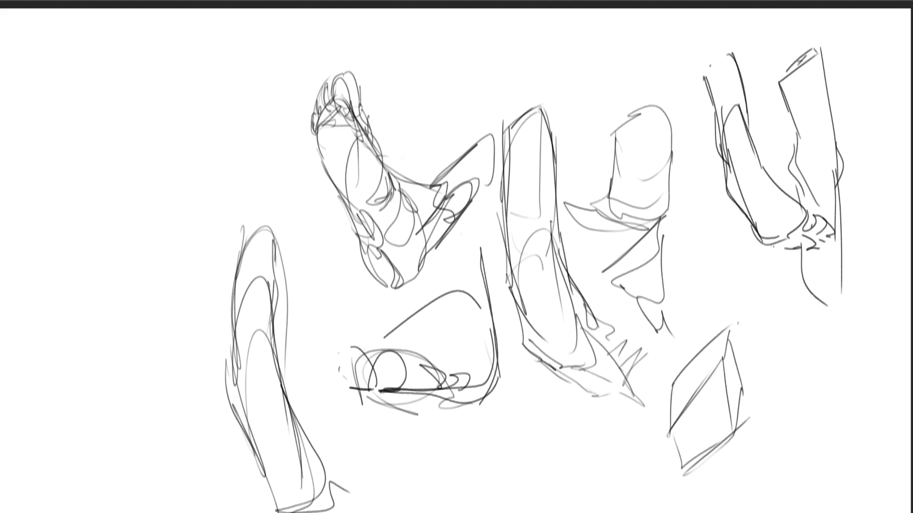
# - Shift all the sketches to the left to free space on the right
pyautogui.scroll(-3, 723, 311)
pyautogui.scroll(2, 730, 287)
pyautogui.moveTo(632, 271); pyautogui.dragTo(506, 279)
pyautogui.scroll(1, 505, 279)
pyautogui.press('Return')
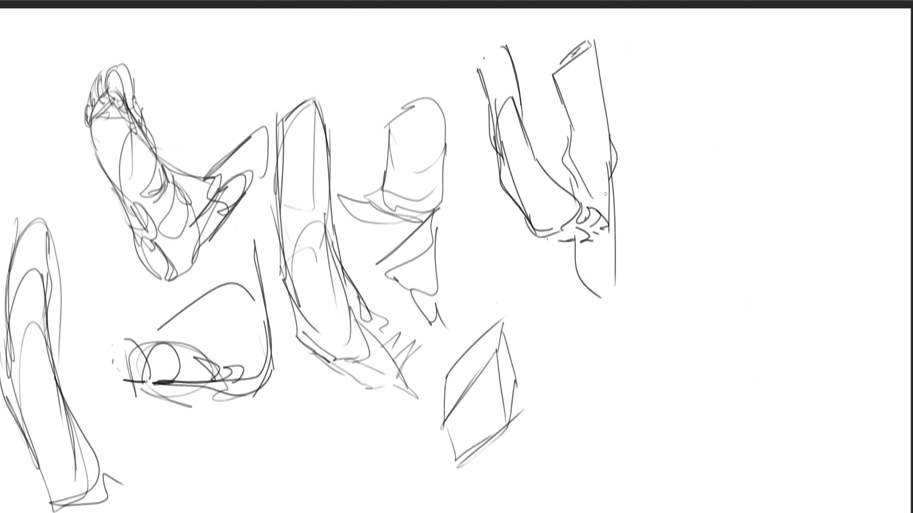
# - With a larger brush, paint overlapping dark grey gesture strokes in the freed right strip
pyautogui.press(']')
pyautogui.press(']')
pyautogui.press(']')
pyautogui.moveTo(726, 42); pyautogui.dragTo(704, 114)
pyautogui.moveTo(733, 63)
pyautogui.mouseDown()
pyautogui.moveTo(743, 116)
pyautogui.moveTo(774, 91)
pyautogui.moveTo(688, 163)
pyautogui.moveTo(733, 194)
pyautogui.moveTo(730, 180)
pyautogui.moveTo(734, 255)
pyautogui.moveTo(685, 252)
pyautogui.moveTo(738, 286)
pyautogui.moveTo(722, 346)
pyautogui.moveTo(699, 371)
pyautogui.moveTo(732, 475)
pyautogui.moveTo(720, 407)
pyautogui.moveTo(808, 499)
pyautogui.moveTo(766, 371)
pyautogui.moveTo(804, 204)
pyautogui.moveTo(740, 238)
pyautogui.moveTo(770, 249)
pyautogui.moveTo(704, 245)
pyautogui.mouseUp()
# - Add a last grey loop, then fade the figure under wide light-grey washes from a much larger brush
pyautogui.moveTo(732, 119)
pyautogui.mouseDown()
pyautogui.moveTo(724, 62)
pyautogui.moveTo(697, 148)
pyautogui.moveTo(790, 102)
pyautogui.mouseUp()
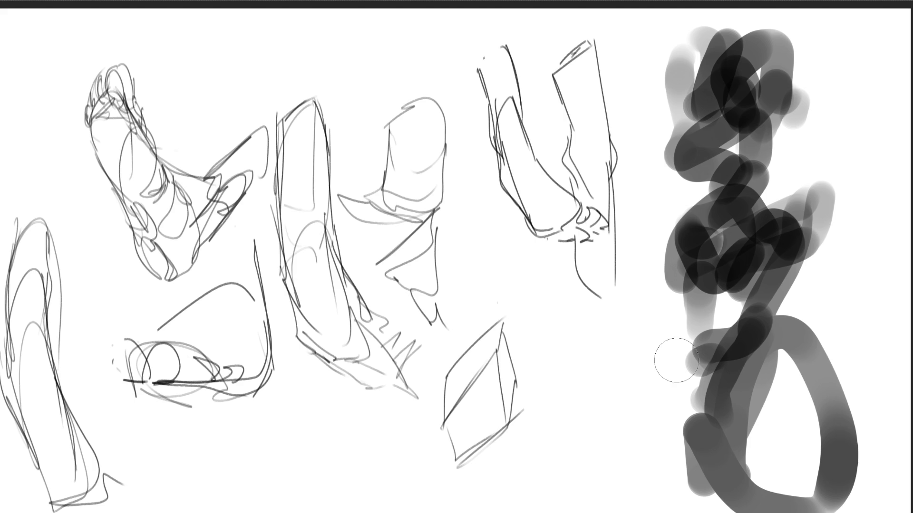
pyautogui.press(']')
pyautogui.press('e')
pyautogui.moveTo(734, 81); pyautogui.dragTo(764, 512)
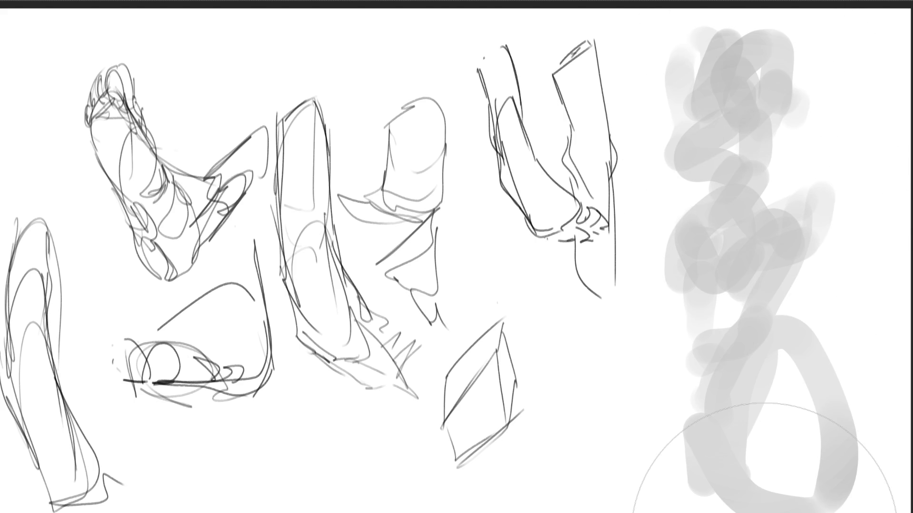
pyautogui.moveTo(774, 123)
pyautogui.mouseDown()
pyautogui.moveTo(754, 377)
pyautogui.moveTo(764, 512)
pyautogui.mouseUp()
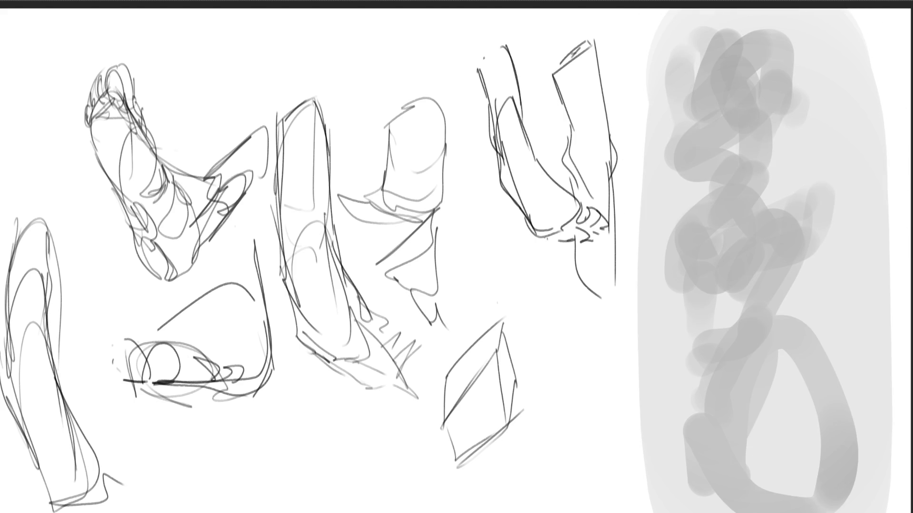
pyautogui.moveTo(756, 57)
pyautogui.mouseDown()
pyautogui.moveTo(743, 123)
pyautogui.moveTo(775, 489)
pyautogui.moveTo(765, 512)
pyautogui.mouseUp()
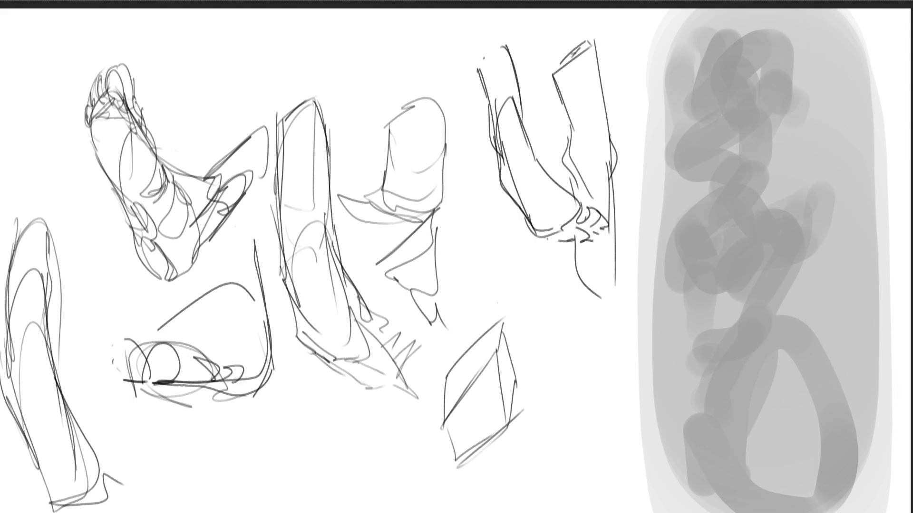
pyautogui.press('e')
# - Ink dark contour lines around the figure's head and neck
pyautogui.moveTo(732, 98)
pyautogui.mouseDown()
pyautogui.moveTo(739, 101)
pyautogui.moveTo(728, 98)
pyautogui.mouseUp()
pyautogui.moveTo(734, 84); pyautogui.dragTo(747, 88)
pyautogui.moveTo(735, 53); pyautogui.dragTo(730, 124)
pyautogui.moveTo(738, 59)
pyautogui.mouseDown()
pyautogui.moveTo(756, 73)
pyautogui.moveTo(766, 42)
pyautogui.moveTo(779, 64)
pyautogui.moveTo(771, 85)
pyautogui.mouseUp()
pyautogui.moveTo(766, 83); pyautogui.dragTo(782, 77)
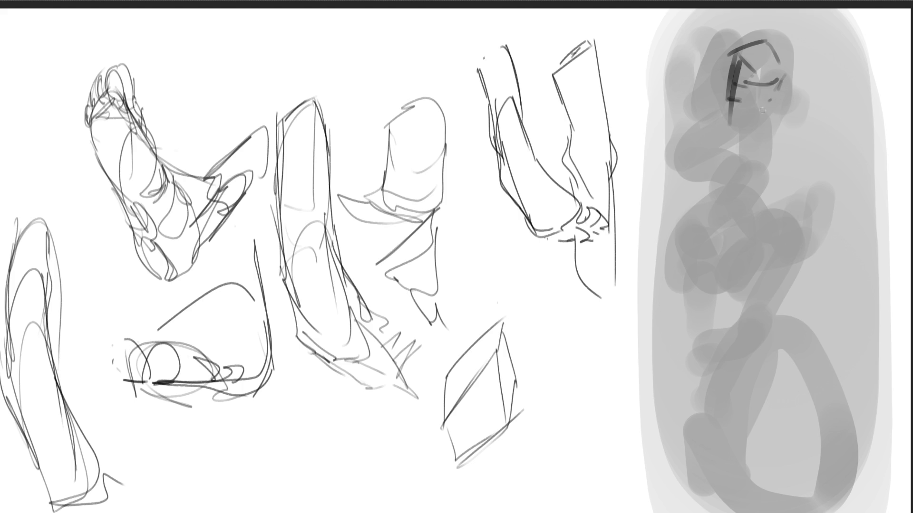
pyautogui.moveTo(728, 39)
pyautogui.mouseDown()
pyautogui.moveTo(709, 84)
pyautogui.moveTo(751, 49)
pyautogui.mouseUp()
pyautogui.moveTo(709, 129); pyautogui.dragTo(719, 156)
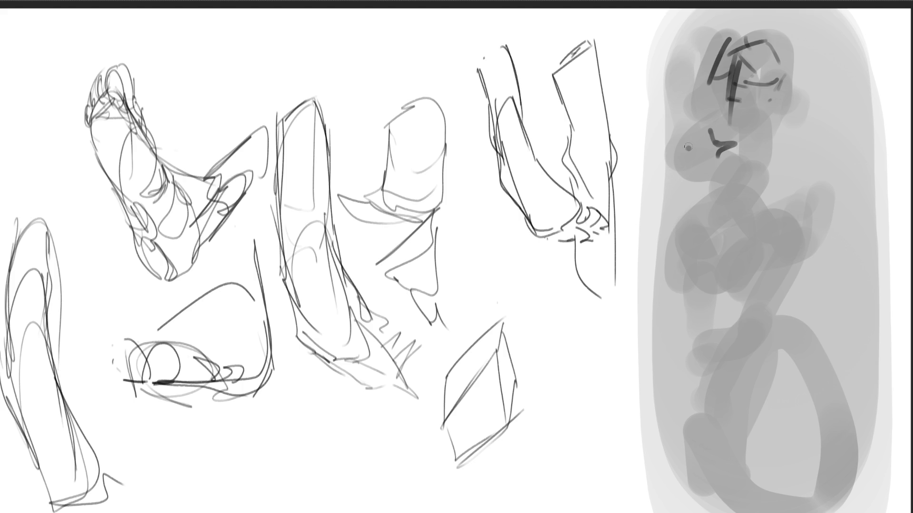
# - Ink the torso contours and the bent arm on its right
pyautogui.moveTo(708, 160)
pyautogui.mouseDown()
pyautogui.moveTo(690, 179)
pyautogui.moveTo(692, 233)
pyautogui.mouseUp()
pyautogui.moveTo(719, 175)
pyautogui.mouseDown()
pyautogui.moveTo(758, 206)
pyautogui.moveTo(767, 172)
pyautogui.moveTo(715, 218)
pyautogui.mouseUp()
pyautogui.moveTo(706, 239)
pyautogui.mouseDown()
pyautogui.moveTo(710, 252)
pyautogui.moveTo(753, 227)
pyautogui.mouseUp()
pyautogui.moveTo(711, 249); pyautogui.dragTo(744, 239)
pyautogui.moveTo(776, 192)
pyautogui.mouseDown()
pyautogui.moveTo(805, 223)
pyautogui.moveTo(771, 248)
pyautogui.mouseUp()
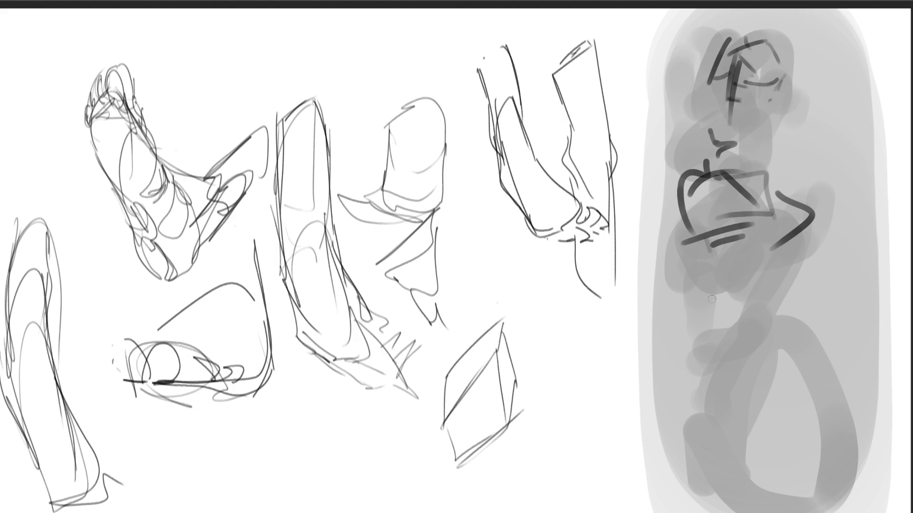
# - Draw the waist and both legs' long contours down toward the bottom edge
pyautogui.moveTo(726, 305); pyautogui.dragTo(713, 374)
pyautogui.moveTo(750, 317)
pyautogui.mouseDown()
pyautogui.moveTo(714, 370)
pyautogui.moveTo(793, 311)
pyautogui.moveTo(772, 336)
pyautogui.moveTo(752, 511)
pyautogui.mouseUp()
pyautogui.moveTo(723, 336)
pyautogui.mouseDown()
pyautogui.moveTo(698, 385)
pyautogui.moveTo(709, 512)
pyautogui.mouseUp()
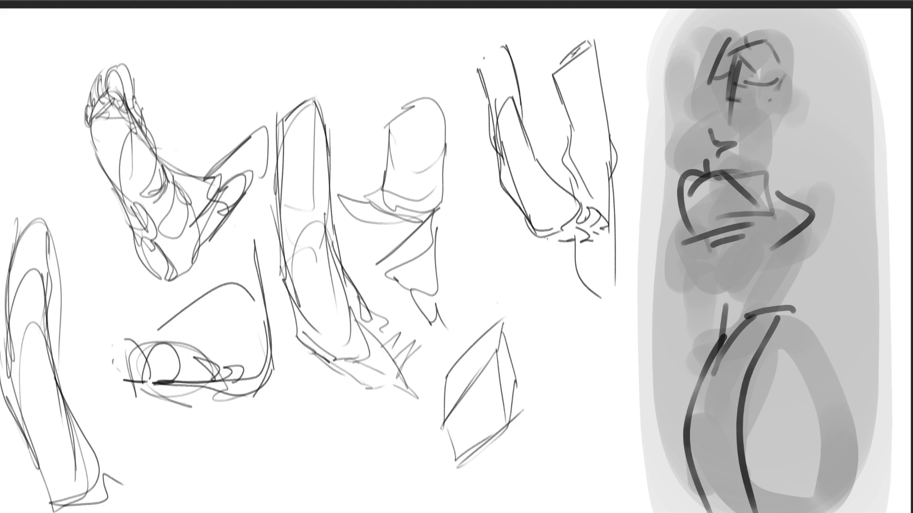
pyautogui.moveTo(776, 320)
pyautogui.mouseDown()
pyautogui.moveTo(811, 331)
pyautogui.moveTo(825, 351)
pyautogui.mouseUp()
pyautogui.moveTo(783, 317)
pyautogui.mouseDown()
pyautogui.moveTo(824, 333)
pyautogui.moveTo(855, 461)
pyautogui.mouseUp()
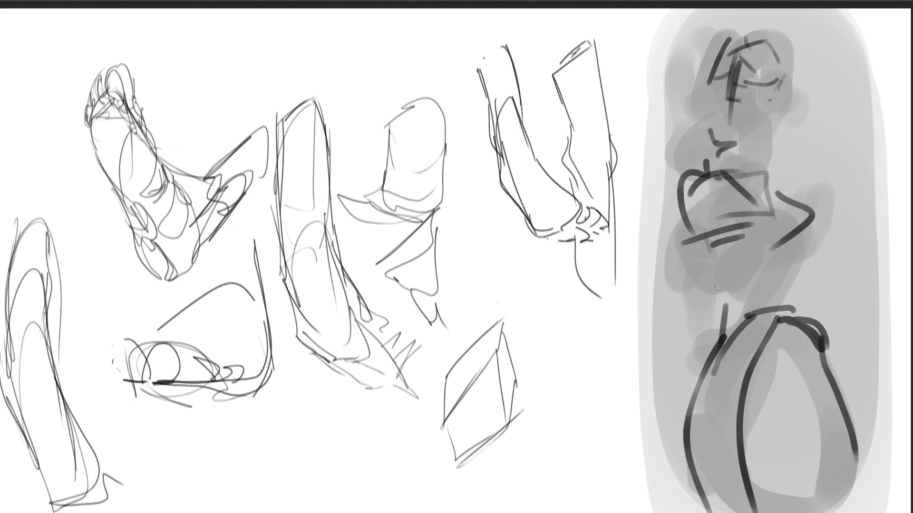
# - Add dark hip and lap contours, a long diagonal and a curve beside the figure
pyautogui.moveTo(685, 241); pyautogui.dragTo(686, 283)
pyautogui.moveTo(694, 255)
pyautogui.mouseDown()
pyautogui.moveTo(717, 240)
pyautogui.moveTo(732, 267)
pyautogui.mouseUp()
pyautogui.moveTo(678, 304); pyautogui.dragTo(783, 273)
pyautogui.moveTo(726, 265)
pyautogui.mouseDown()
pyautogui.moveTo(803, 273)
pyautogui.moveTo(813, 260)
pyautogui.mouseUp()
pyautogui.moveTo(815, 208)
pyautogui.mouseDown()
pyautogui.moveTo(832, 236)
pyautogui.moveTo(820, 241)
pyautogui.moveTo(833, 226)
pyautogui.moveTo(812, 288)
pyautogui.moveTo(826, 329)
pyautogui.mouseUp()
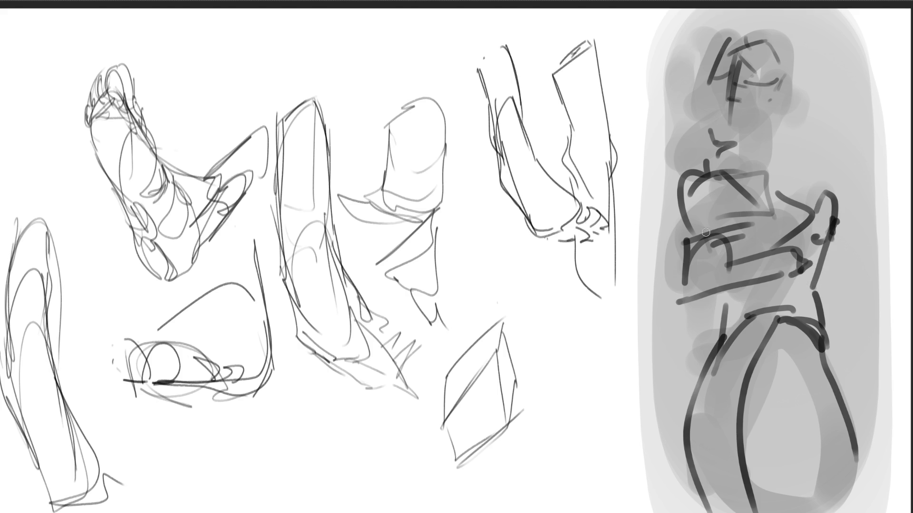
# - Refine the torso, arm and head with extra horizontal, vertical and L-shaped contour strokes
pyautogui.moveTo(711, 146); pyautogui.dragTo(763, 157)
pyautogui.moveTo(776, 107); pyautogui.dragTo(764, 155)
pyautogui.moveTo(681, 70)
pyautogui.mouseDown()
pyautogui.moveTo(661, 43)
pyautogui.moveTo(676, 85)
pyautogui.moveTo(720, 82)
pyautogui.mouseUp()
pyautogui.moveTo(790, 27); pyautogui.dragTo(797, 41)
pyautogui.moveTo(679, 101)
pyautogui.mouseDown()
pyautogui.moveTo(685, 135)
pyautogui.moveTo(733, 152)
pyautogui.mouseUp()
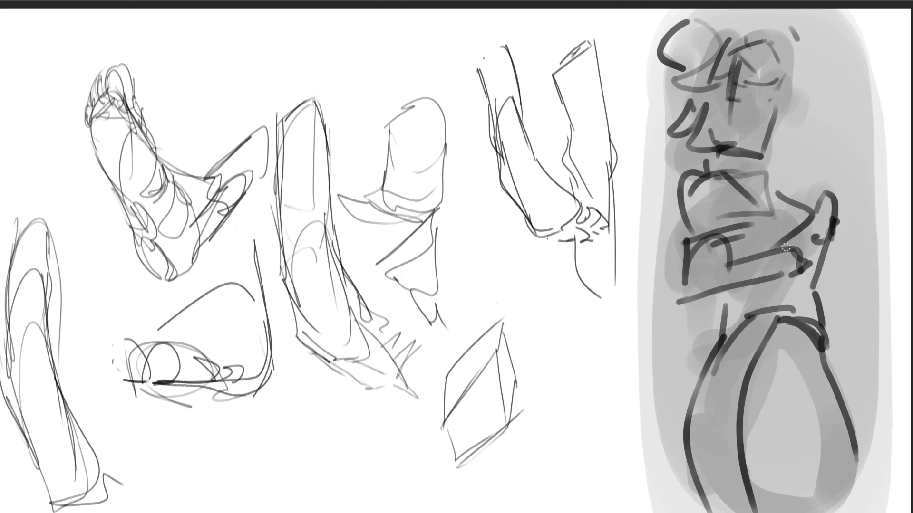
# - Mirror the canvas, soften the figure's dark lines, and add long verticals to the central leg sketch
pyautogui.press('m')
pyautogui.moveTo(143, 81)
pyautogui.mouseDown()
pyautogui.moveTo(142, 418)
pyautogui.moveTo(133, 339)
pyautogui.moveTo(157, 62)
pyautogui.moveTo(138, 404)
pyautogui.mouseUp()
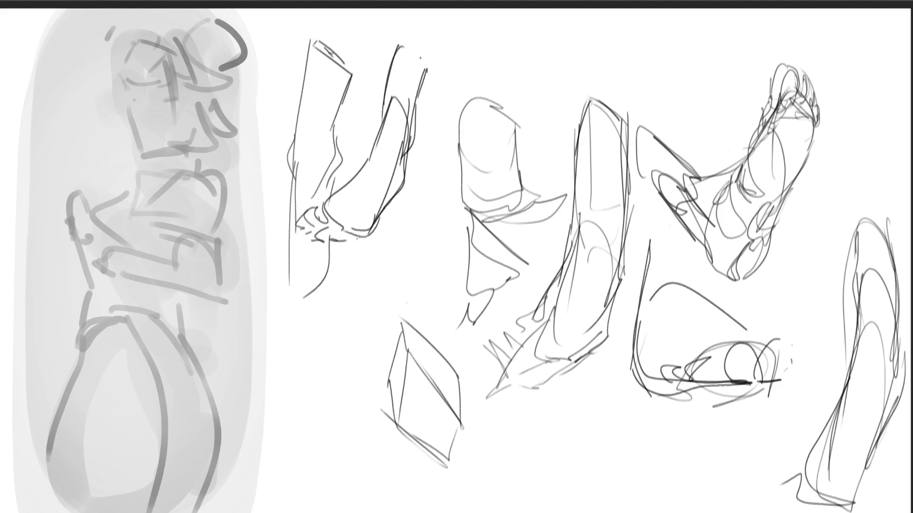
pyautogui.moveTo(576, 116); pyautogui.dragTo(573, 246)
pyautogui.moveTo(585, 204)
pyautogui.mouseDown()
pyautogui.moveTo(576, 253)
pyautogui.moveTo(608, 225)
pyautogui.moveTo(598, 218)
pyautogui.mouseUp()
pyautogui.moveTo(622, 113); pyautogui.dragTo(628, 271)
pyautogui.moveTo(623, 164); pyautogui.dragTo(617, 274)
# - Build up the central leg sketch's lower part into a pointed, hooked tip with diagonals
pyautogui.moveTo(622, 231); pyautogui.dragTo(604, 338)
pyautogui.moveTo(614, 291)
pyautogui.mouseDown()
pyautogui.moveTo(599, 352)
pyautogui.moveTo(558, 374)
pyautogui.mouseUp()
pyautogui.moveTo(578, 247); pyautogui.dragTo(556, 323)
pyautogui.moveTo(569, 279)
pyautogui.mouseDown()
pyautogui.moveTo(545, 346)
pyautogui.moveTo(568, 355)
pyautogui.moveTo(509, 386)
pyautogui.mouseUp()
pyautogui.moveTo(559, 359); pyautogui.dragTo(496, 413)
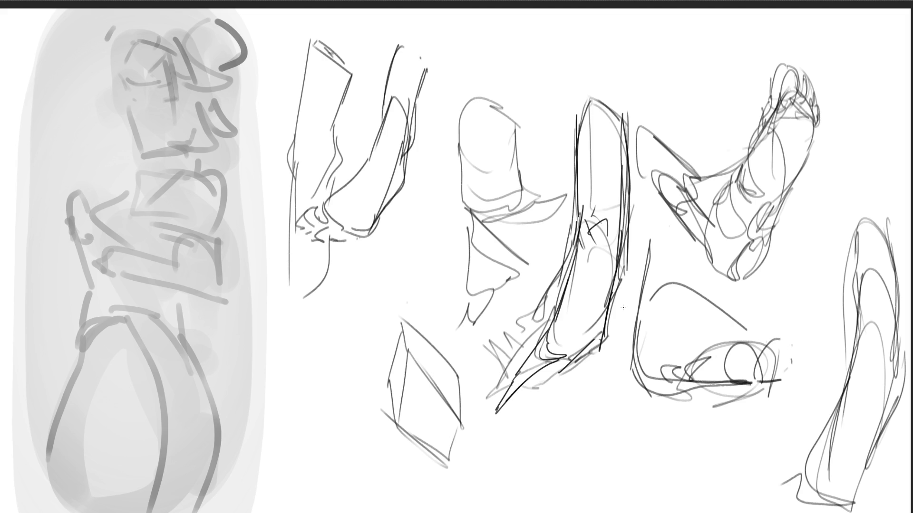
pyautogui.moveTo(613, 279)
pyautogui.mouseDown()
pyautogui.moveTo(559, 381)
pyautogui.moveTo(527, 413)
pyautogui.mouseUp()
pyautogui.moveTo(545, 368); pyautogui.dragTo(519, 412)
pyautogui.moveTo(583, 353)
pyautogui.mouseDown()
pyautogui.moveTo(513, 404)
pyautogui.moveTo(485, 379)
pyautogui.moveTo(493, 346)
pyautogui.mouseUp()
pyautogui.moveTo(494, 374)
pyautogui.mouseDown()
pyautogui.moveTo(516, 381)
pyautogui.moveTo(523, 353)
pyautogui.mouseUp()
pyautogui.moveTo(570, 243); pyautogui.dragTo(534, 323)
pyautogui.moveTo(568, 271)
pyautogui.mouseDown()
pyautogui.moveTo(539, 316)
pyautogui.moveTo(550, 310)
pyautogui.mouseUp()
pyautogui.moveTo(538, 304); pyautogui.dragTo(519, 352)
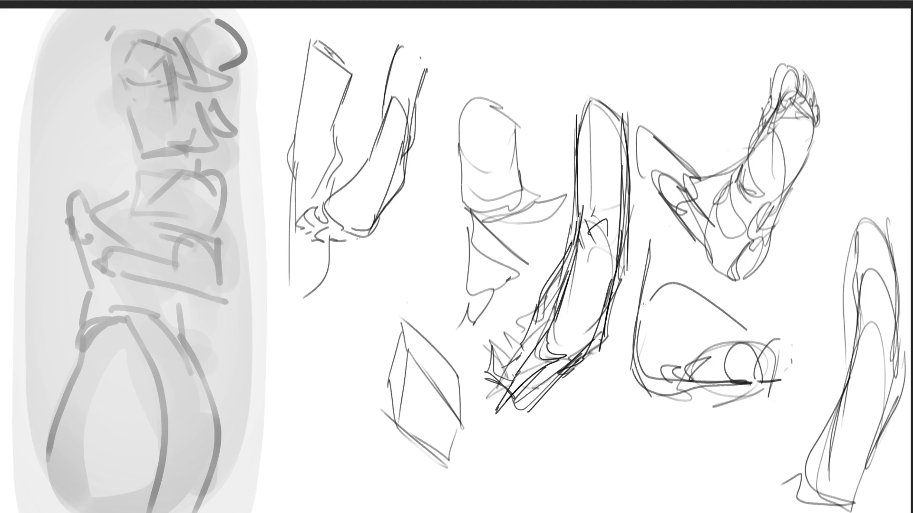
# - Fade all sketches to light grey, then draw eyelashes, hair, jaw, chest and waist lines on the figure
pyautogui.moveTo(621, 173)
pyautogui.mouseDown()
pyautogui.moveTo(570, 143)
pyautogui.moveTo(571, 316)
pyautogui.moveTo(887, 320)
pyautogui.mouseUp()
pyautogui.moveTo(520, 387)
pyautogui.mouseDown()
pyautogui.moveTo(315, 101)
pyautogui.moveTo(123, 142)
pyautogui.mouseUp()
pyautogui.press('b')
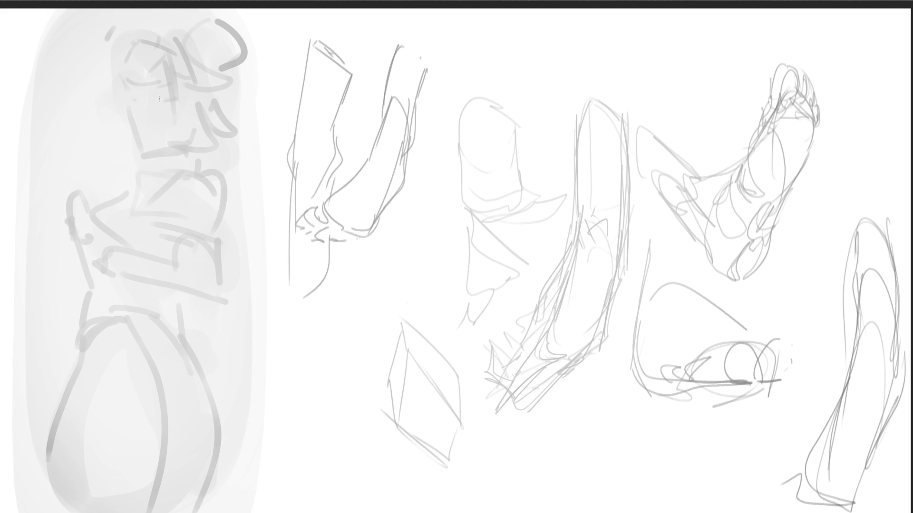
pyautogui.moveTo(164, 100)
pyautogui.mouseDown()
pyautogui.moveTo(184, 104)
pyautogui.moveTo(142, 113)
pyautogui.moveTo(176, 65)
pyautogui.mouseUp()
pyautogui.moveTo(140, 133)
pyautogui.mouseDown()
pyautogui.moveTo(174, 130)
pyautogui.moveTo(160, 153)
pyautogui.moveTo(193, 141)
pyautogui.moveTo(207, 82)
pyautogui.moveTo(209, 115)
pyautogui.moveTo(160, 189)
pyautogui.moveTo(210, 211)
pyautogui.moveTo(103, 218)
pyautogui.moveTo(108, 260)
pyautogui.mouseUp()
pyautogui.moveTo(142, 228)
pyautogui.mouseDown()
pyautogui.moveTo(172, 260)
pyautogui.moveTo(209, 273)
pyautogui.moveTo(76, 267)
pyautogui.moveTo(202, 296)
pyautogui.moveTo(101, 303)
pyautogui.moveTo(174, 338)
pyautogui.moveTo(107, 367)
pyautogui.moveTo(57, 440)
pyautogui.moveTo(157, 490)
pyautogui.moveTo(214, 419)
pyautogui.moveTo(205, 511)
pyautogui.mouseUp()
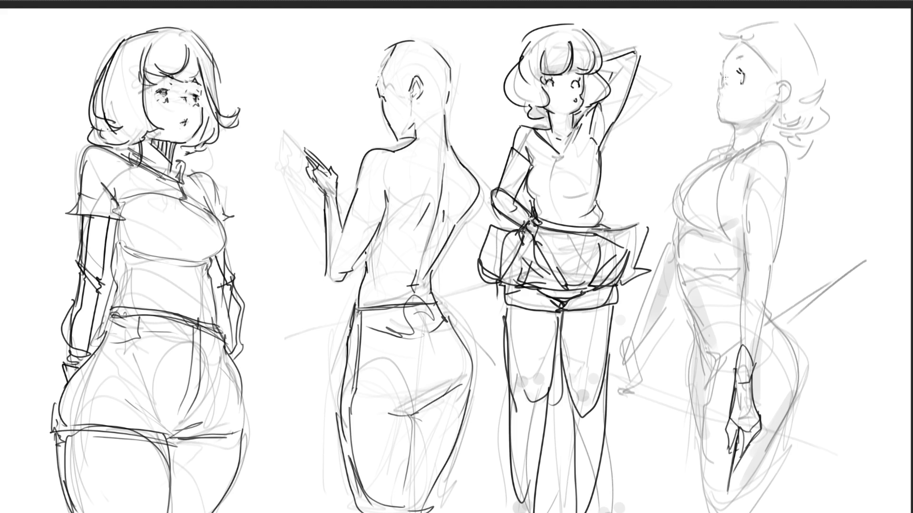
# - Darken the profile figure's eyelashes, nose tip and nose line, and the stroke under her ear
pyautogui.moveTo(721, 73)
pyautogui.mouseDown()
pyautogui.moveTo(721, 84)
pyautogui.moveTo(739, 44)
pyautogui.mouseUp()
pyautogui.moveTo(723, 84); pyautogui.dragTo(723, 88)
pyautogui.moveTo(719, 85)
pyautogui.mouseDown()
pyautogui.moveTo(719, 119)
pyautogui.moveTo(735, 142)
pyautogui.moveTo(765, 139)
pyautogui.mouseUp()
pyautogui.moveTo(775, 100)
pyautogui.mouseDown()
pyautogui.moveTo(754, 117)
pyautogui.moveTo(793, 96)
pyautogui.moveTo(785, 75)
pyautogui.moveTo(794, 76)
pyautogui.moveTo(790, 101)
pyautogui.moveTo(786, 80)
pyautogui.moveTo(785, 96)
pyautogui.mouseUp()
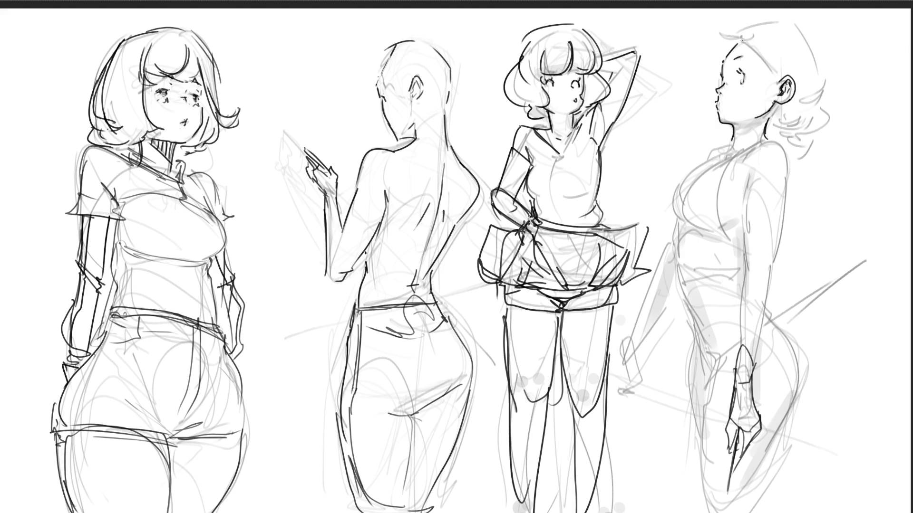
# - Ink the rightmost figure's hairline, hair outline and bun at the back of the head
pyautogui.moveTo(737, 40)
pyautogui.mouseDown()
pyautogui.moveTo(778, 61)
pyautogui.moveTo(774, 86)
pyautogui.mouseUp()
pyautogui.moveTo(736, 42)
pyautogui.mouseDown()
pyautogui.moveTo(728, 52)
pyautogui.moveTo(740, 34)
pyautogui.mouseUp()
pyautogui.moveTo(737, 41)
pyautogui.mouseDown()
pyautogui.moveTo(742, 30)
pyautogui.moveTo(722, 24)
pyautogui.moveTo(756, 49)
pyautogui.moveTo(787, 20)
pyautogui.moveTo(813, 58)
pyautogui.mouseUp()
pyautogui.moveTo(745, 31)
pyautogui.mouseDown()
pyautogui.moveTo(767, 55)
pyautogui.moveTo(793, 62)
pyautogui.mouseUp()
pyautogui.moveTo(750, 30)
pyautogui.mouseDown()
pyautogui.moveTo(793, 21)
pyautogui.moveTo(810, 66)
pyautogui.mouseUp()
pyautogui.moveTo(797, 24)
pyautogui.mouseDown()
pyautogui.moveTo(832, 84)
pyautogui.moveTo(818, 99)
pyautogui.mouseUp()
pyautogui.moveTo(832, 62)
pyautogui.mouseDown()
pyautogui.moveTo(818, 103)
pyautogui.moveTo(796, 96)
pyautogui.mouseUp()
# - Hatch beside the ear and neck and add blush hatching on the cheek
pyautogui.moveTo(791, 100); pyautogui.dragTo(773, 120)
pyautogui.moveTo(825, 109)
pyautogui.mouseDown()
pyautogui.moveTo(787, 125)
pyautogui.moveTo(808, 134)
pyautogui.moveTo(795, 141)
pyautogui.mouseUp()
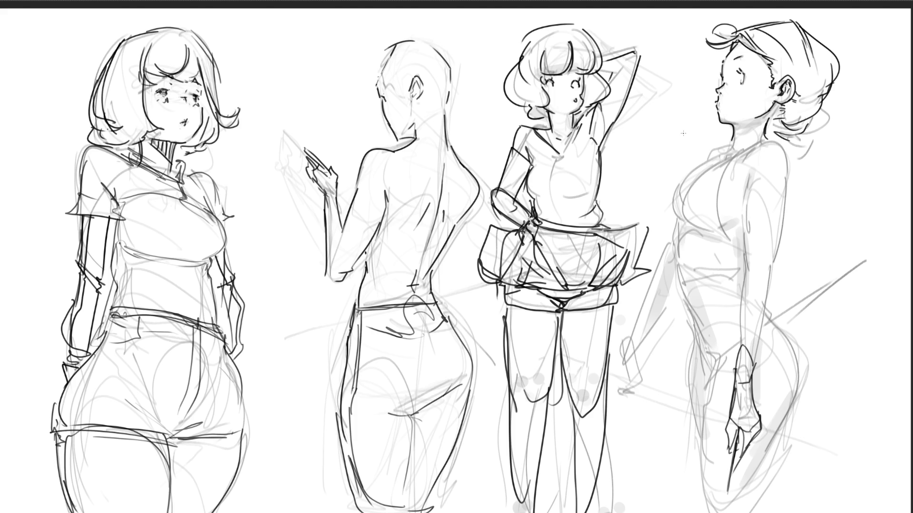
pyautogui.moveTo(727, 87); pyautogui.dragTo(737, 94)
pyautogui.moveTo(738, 85); pyautogui.dragTo(740, 92)
# - Try dark back, torso and hip contours on the right figure, then undo them
pyautogui.moveTo(771, 136)
pyautogui.mouseDown()
pyautogui.moveTo(782, 157)
pyautogui.moveTo(670, 263)
pyautogui.moveTo(765, 202)
pyautogui.moveTo(695, 292)
pyautogui.moveTo(698, 332)
pyautogui.moveTo(742, 252)
pyautogui.moveTo(761, 295)
pyautogui.moveTo(780, 461)
pyautogui.moveTo(687, 335)
pyautogui.moveTo(730, 489)
pyautogui.mouseUp()
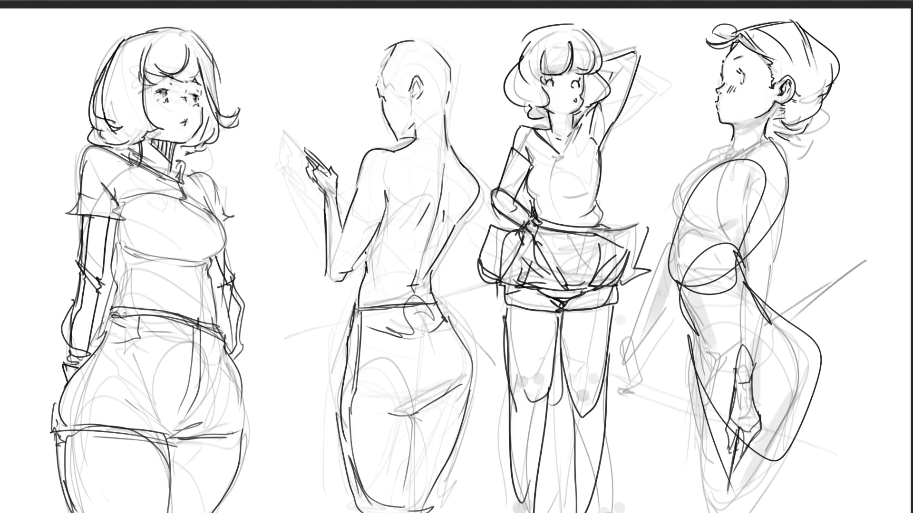
pyautogui.hotkey('ctrl', 'z')
pyautogui.hotkey('ctrl', 'z')
pyautogui.hotkey('ctrl', 'z')
pyautogui.moveTo(758, 235)
pyautogui.mouseDown()
pyautogui.moveTo(756, 296)
pyautogui.moveTo(685, 243)
pyautogui.moveTo(742, 227)
pyautogui.moveTo(682, 217)
pyautogui.moveTo(766, 209)
pyautogui.moveTo(730, 275)
pyautogui.moveTo(744, 350)
pyautogui.moveTo(778, 320)
pyautogui.moveTo(808, 380)
pyautogui.moveTo(757, 421)
pyautogui.mouseUp()
pyautogui.moveTo(689, 295); pyautogui.dragTo(714, 393)
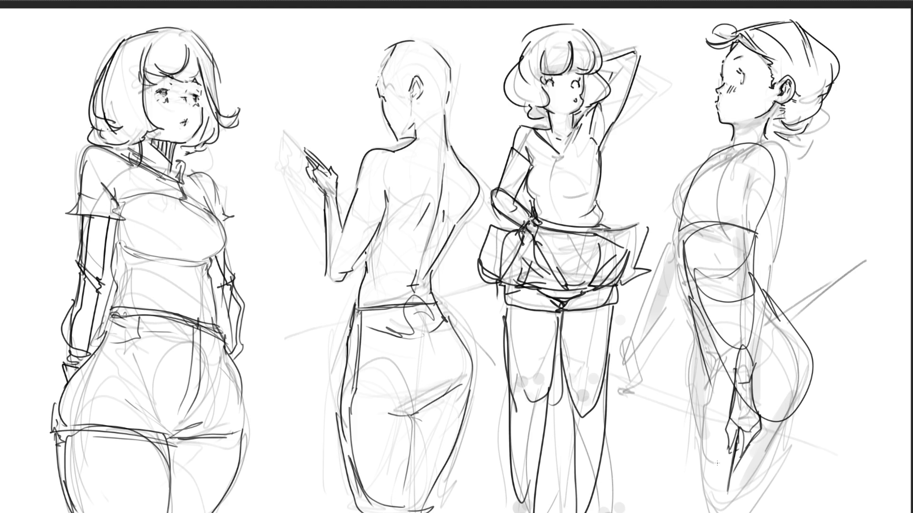
pyautogui.press('Delete')
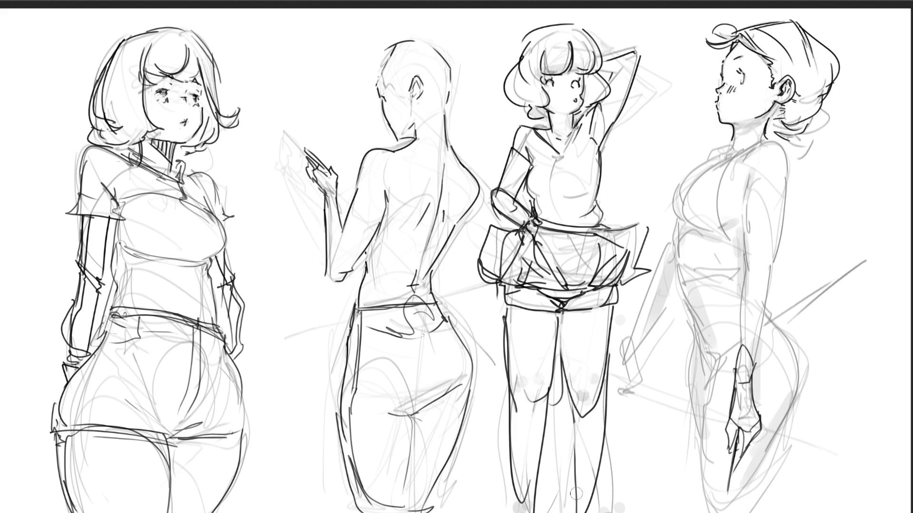
# - Add a knee curve to the third figure, then sketch fine hair strokes over the back figure's crown
pyautogui.moveTo(562, 386); pyautogui.dragTo(537, 394)
pyautogui.press('[')
pyautogui.press('[')
pyautogui.press('[')
pyautogui.moveTo(394, 44); pyautogui.dragTo(373, 62)
pyautogui.moveTo(353, 79); pyautogui.dragTo(366, 90)
pyautogui.moveTo(385, 60); pyautogui.dragTo(365, 87)
pyautogui.moveTo(391, 42)
pyautogui.mouseDown()
pyautogui.moveTo(377, 78)
pyautogui.moveTo(409, 90)
pyautogui.mouseUp()
pyautogui.moveTo(407, 31); pyautogui.dragTo(379, 53)
pyautogui.moveTo(427, 27); pyautogui.dragTo(450, 52)
# - Hatch beside the back figure's face, draw her closed eye, and add long hair strands and neck lines
pyautogui.moveTo(351, 94)
pyautogui.mouseDown()
pyautogui.moveTo(378, 103)
pyautogui.moveTo(357, 90)
pyautogui.moveTo(368, 100)
pyautogui.mouseUp()
pyautogui.moveTo(368, 82); pyautogui.dragTo(375, 102)
pyautogui.moveTo(382, 61); pyautogui.dragTo(372, 79)
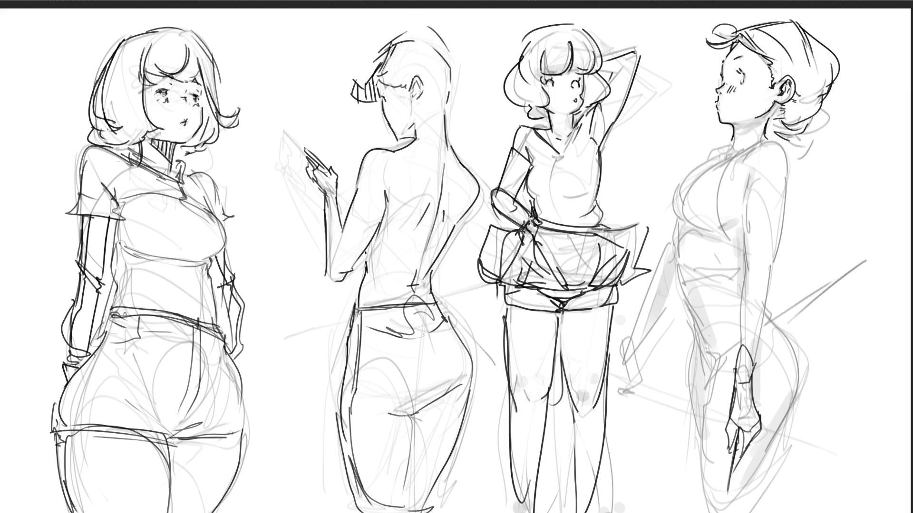
pyautogui.moveTo(403, 26)
pyautogui.mouseDown()
pyautogui.moveTo(350, 72)
pyautogui.moveTo(411, 40)
pyautogui.moveTo(380, 102)
pyautogui.mouseUp()
pyautogui.moveTo(388, 97)
pyautogui.mouseDown()
pyautogui.moveTo(400, 101)
pyautogui.moveTo(412, 77)
pyautogui.mouseUp()
pyautogui.moveTo(407, 92); pyautogui.dragTo(410, 103)
pyautogui.moveTo(396, 33)
pyautogui.mouseDown()
pyautogui.moveTo(423, 30)
pyautogui.moveTo(474, 104)
pyautogui.mouseUp()
pyautogui.moveTo(418, 105); pyautogui.dragTo(447, 129)
pyautogui.moveTo(473, 98)
pyautogui.mouseDown()
pyautogui.moveTo(458, 136)
pyautogui.moveTo(482, 121)
pyautogui.moveTo(474, 130)
pyautogui.mouseUp()
pyautogui.moveTo(466, 52); pyautogui.dragTo(475, 106)
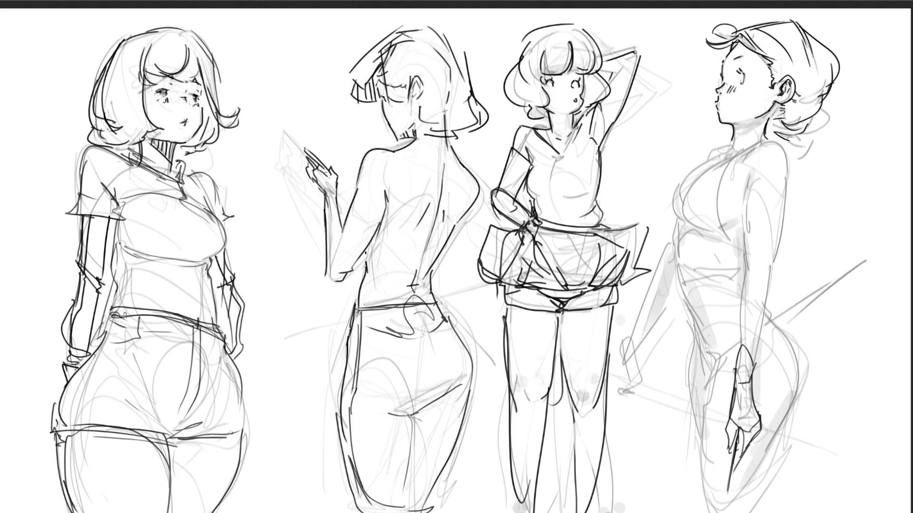
# - Remove stray neck strokes and add a hatching stroke to the back figure's hair
pyautogui.hotkey('ctrl', 'z')
pyautogui.hotkey('ctrl', 'z')
pyautogui.hotkey('ctrl', 'z')
pyautogui.moveTo(415, 128)
pyautogui.mouseDown()
pyautogui.moveTo(402, 138)
pyautogui.moveTo(413, 138)
pyautogui.mouseUp()
pyautogui.hotkey('ctrl', 'z')
pyautogui.hotkey('ctrl', 'z')
pyautogui.moveTo(382, 103); pyautogui.dragTo(378, 116)
# - Draw a strap line across the back figure, redrawing it higher after an undo
pyautogui.moveTo(376, 236); pyautogui.dragTo(440, 225)
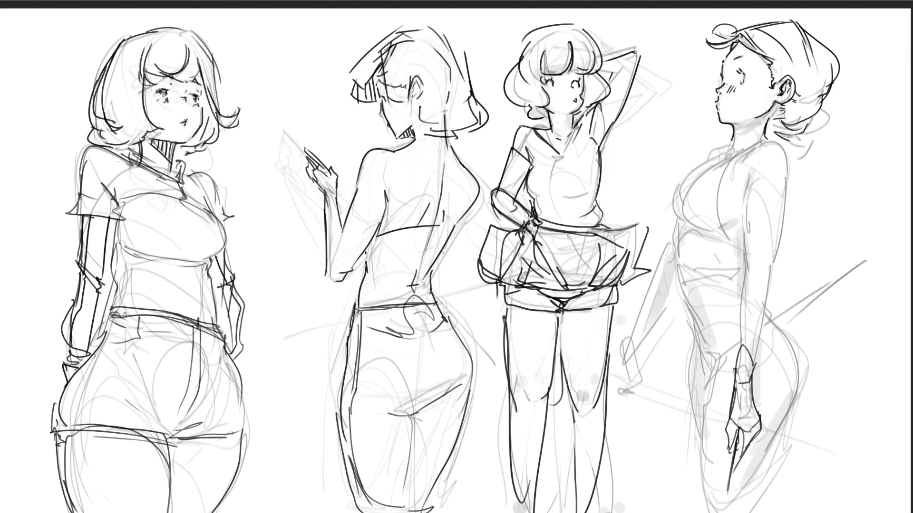
pyautogui.hotkey('ctrl', 'z')
pyautogui.moveTo(380, 220); pyautogui.dragTo(453, 222)
# - Ink the fourth figure's upper chest outline
pyautogui.moveTo(678, 184); pyautogui.dragTo(726, 158)
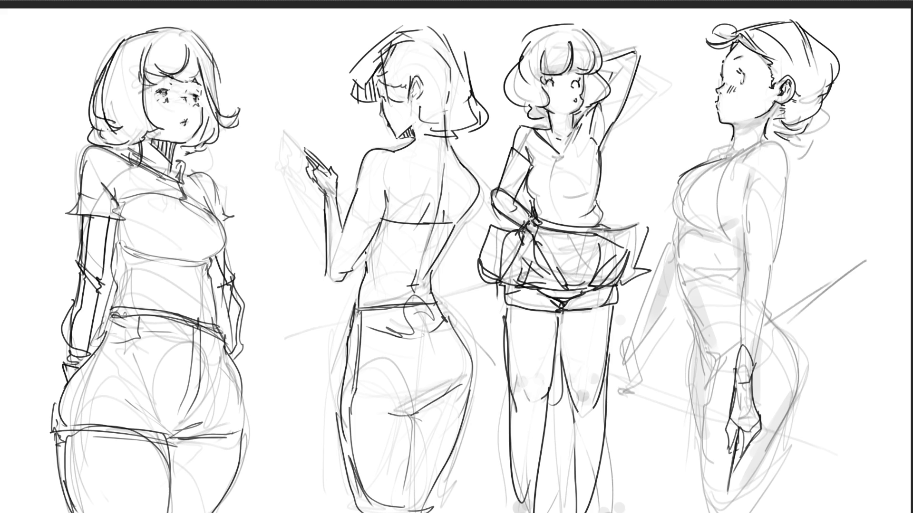
# - Repeatedly draw and undo the fourth figure's chest curve until the stroke sits right
pyautogui.hotkey('ctrl', 'z')
pyautogui.hotkey('ctrl', 'z')
pyautogui.hotkey('ctrl', 'z')
pyautogui.moveTo(685, 180)
pyautogui.mouseDown()
pyautogui.moveTo(679, 204)
pyautogui.moveTo(716, 161)
pyautogui.moveTo(695, 179)
pyautogui.moveTo(702, 167)
pyautogui.moveTo(726, 158)
pyautogui.moveTo(689, 169)
pyautogui.mouseUp()
pyautogui.hotkey('ctrl', 'z')
pyautogui.hotkey('ctrl', 'z')
pyautogui.hotkey('ctrl', 'z')
pyautogui.hotkey('ctrl', 'z')
pyautogui.moveTo(676, 186); pyautogui.dragTo(670, 218)
pyautogui.hotkey('ctrl', 'z')
pyautogui.moveTo(681, 187); pyautogui.dragTo(669, 219)
pyautogui.hotkey('ctrl', 'z')
pyautogui.hotkey('ctrl', 'z')
pyautogui.moveTo(677, 185)
pyautogui.mouseDown()
pyautogui.moveTo(670, 218)
pyautogui.moveTo(692, 212)
pyautogui.moveTo(670, 222)
pyautogui.mouseUp()
pyautogui.hotkey('ctrl', 'z')
pyautogui.hotkey('ctrl', 'z')
pyautogui.hotkey('ctrl', 'z')
pyautogui.moveTo(677, 185)
pyautogui.mouseDown()
pyautogui.moveTo(670, 220)
pyautogui.moveTo(688, 227)
pyautogui.mouseUp()
pyautogui.hotkey('ctrl', 'z')
pyautogui.hotkey('ctrl', 'z')
pyautogui.hotkey('ctrl', 'z')
pyautogui.moveTo(677, 184); pyautogui.dragTo(672, 216)
pyautogui.moveTo(679, 195)
pyautogui.mouseDown()
pyautogui.moveTo(685, 202)
pyautogui.moveTo(674, 192)
pyautogui.moveTo(671, 220)
pyautogui.mouseUp()
pyautogui.hotkey('ctrl', 'z')
pyautogui.hotkey('ctrl', 'z')
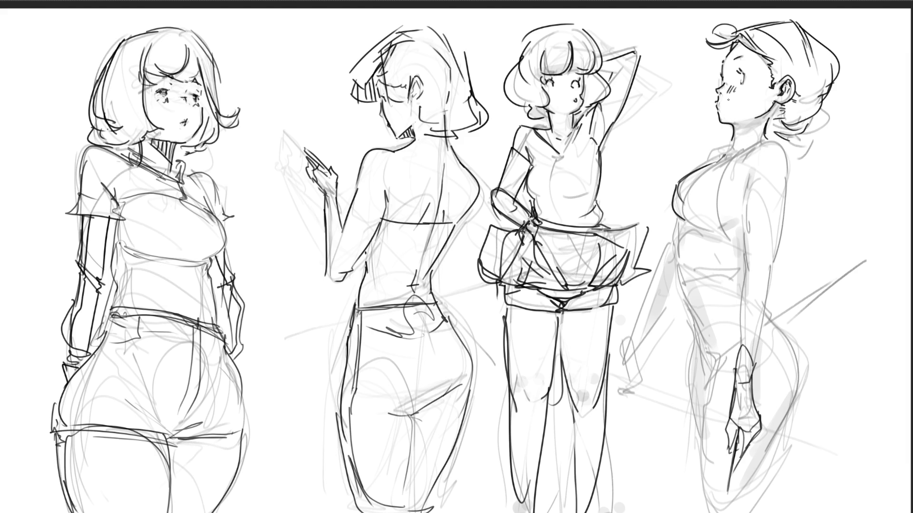
# - Settle the fourth figure's curved chest outline and lower chest curve after several retries
pyautogui.moveTo(687, 221)
pyautogui.mouseDown()
pyautogui.moveTo(722, 161)
pyautogui.moveTo(723, 183)
pyautogui.mouseUp()
pyautogui.hotkey('ctrl', 'z')
pyautogui.hotkey('ctrl', 'z')
pyautogui.moveTo(685, 220); pyautogui.dragTo(747, 147)
pyautogui.hotkey('ctrl', 'z')
pyautogui.moveTo(684, 222)
pyautogui.mouseDown()
pyautogui.moveTo(740, 157)
pyautogui.moveTo(725, 228)
pyautogui.mouseUp()
pyautogui.hotkey('ctrl', 'z')
pyautogui.moveTo(743, 151); pyautogui.dragTo(725, 234)
pyautogui.moveTo(681, 215); pyautogui.dragTo(743, 241)
pyautogui.hotkey('ctrl', 'z')
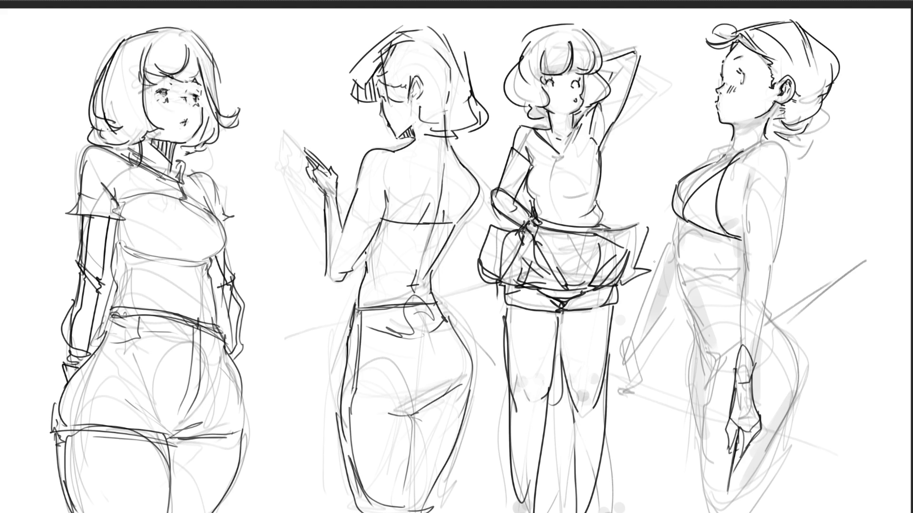
# - Close the gaps in the bikini bottom line and ink the neck and shoulder line
pyautogui.moveTo(723, 230); pyautogui.dragTo(780, 241)
pyautogui.moveTo(784, 249); pyautogui.dragTo(793, 253)
pyautogui.moveTo(762, 135)
pyautogui.mouseDown()
pyautogui.moveTo(726, 156)
pyautogui.moveTo(785, 125)
pyautogui.moveTo(764, 144)
pyautogui.mouseUp()
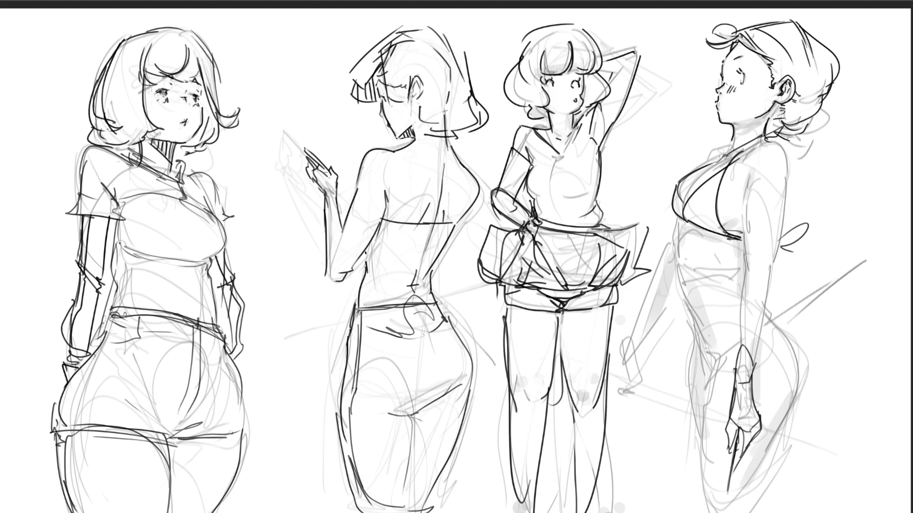
# - Ink the rightmost figure's torso sides, mid-torso curve, and hip and thigh contours
pyautogui.moveTo(680, 221); pyautogui.dragTo(681, 289)
pyautogui.moveTo(699, 235); pyautogui.dragTo(678, 285)
pyautogui.hotkey('ctrl', 'z')
pyautogui.moveTo(727, 236)
pyautogui.mouseDown()
pyautogui.moveTo(700, 261)
pyautogui.moveTo(699, 285)
pyautogui.mouseUp()
pyautogui.moveTo(705, 242); pyautogui.dragTo(726, 315)
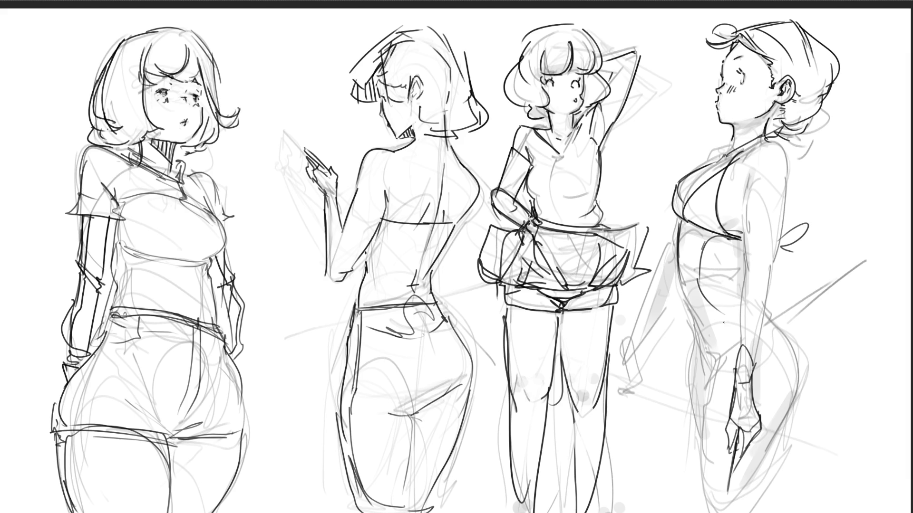
pyautogui.moveTo(772, 297); pyautogui.dragTo(760, 471)
pyautogui.moveTo(713, 387); pyautogui.dragTo(695, 503)
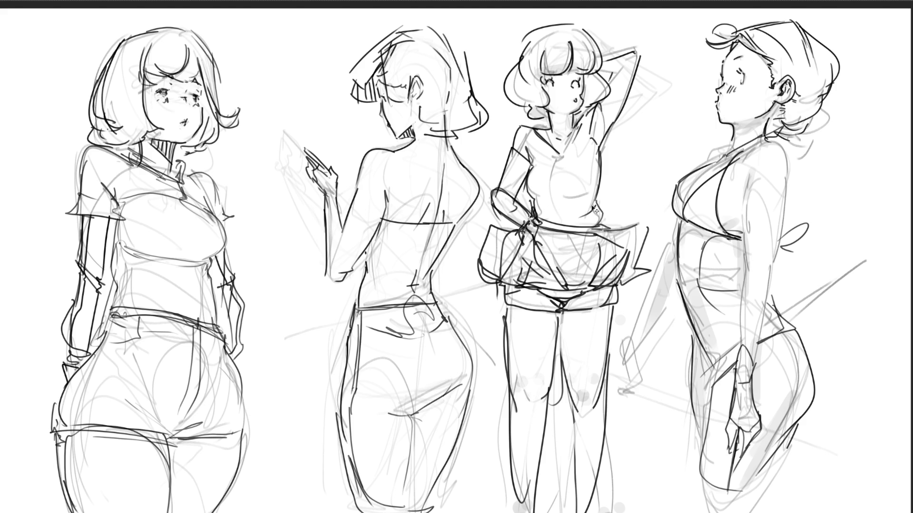
# - Paint a soft band across the raised-arm figure's chest, lighten it away, then rework her upper arm
pyautogui.click(595, 185)
pyautogui.hotkey('ctrl', 'z')
pyautogui.moveTo(525, 192); pyautogui.dragTo(594, 192)
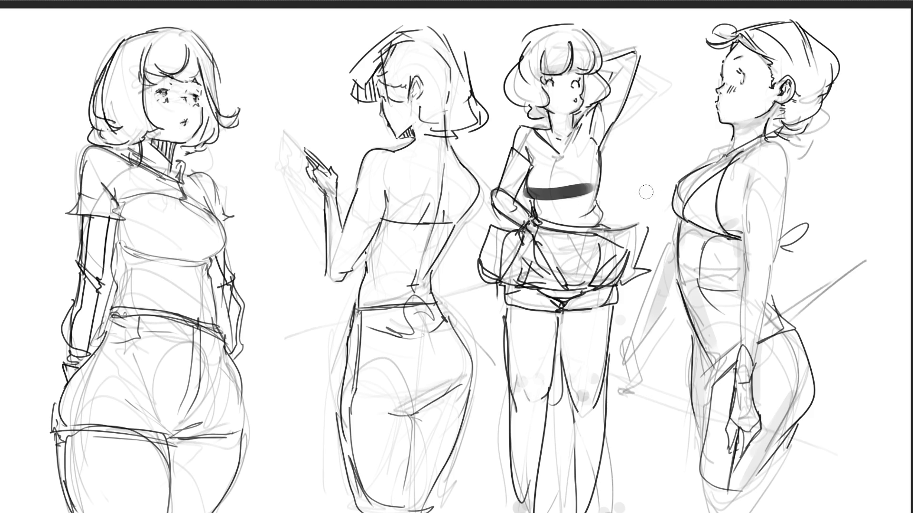
pyautogui.moveTo(537, 190)
pyautogui.mouseDown()
pyautogui.moveTo(587, 184)
pyautogui.moveTo(617, 93)
pyautogui.moveTo(588, 176)
pyautogui.mouseUp()
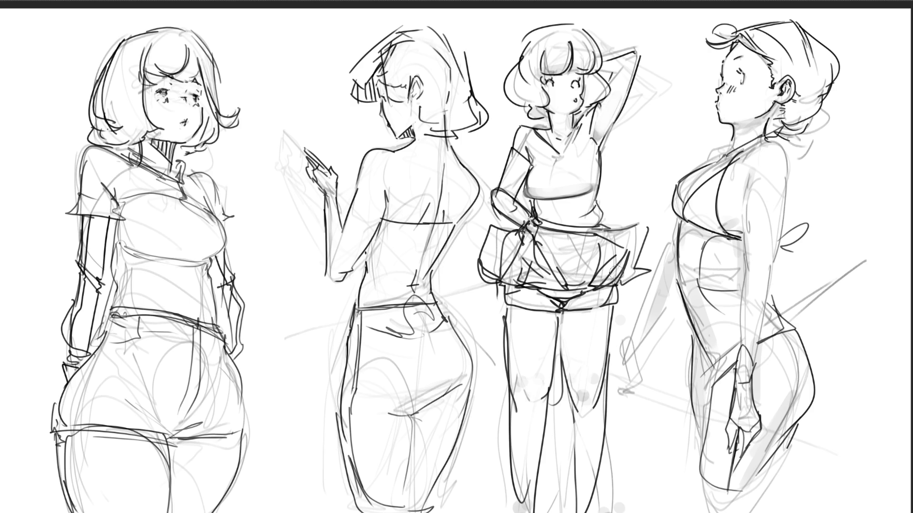
pyautogui.moveTo(498, 175)
pyautogui.mouseDown()
pyautogui.moveTo(518, 214)
pyautogui.moveTo(512, 175)
pyautogui.moveTo(508, 202)
pyautogui.moveTo(492, 181)
pyautogui.moveTo(489, 214)
pyautogui.mouseUp()
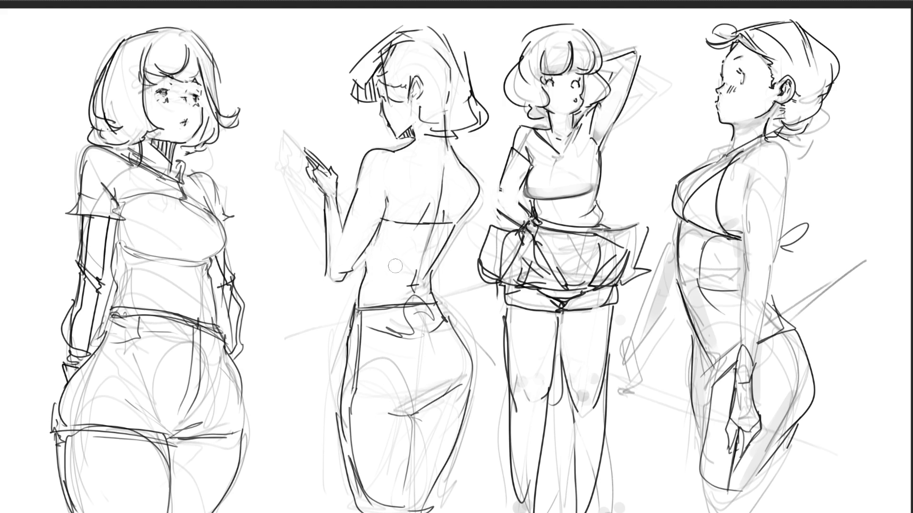
# - Erase stray strokes on the back figure's lower back, hatch the first figure's neck, and shade her bangs grey
pyautogui.moveTo(405, 273)
pyautogui.mouseDown()
pyautogui.moveTo(419, 297)
pyautogui.moveTo(418, 273)
pyautogui.mouseUp()
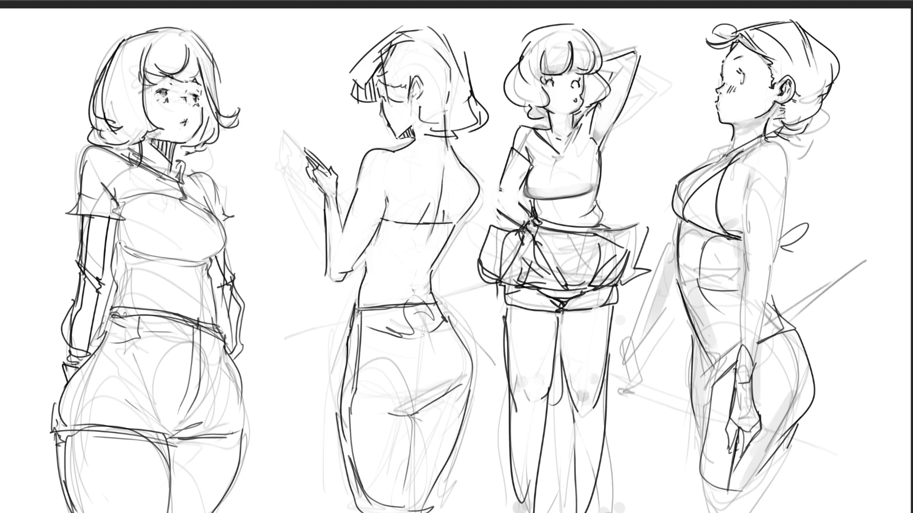
pyautogui.moveTo(156, 140)
pyautogui.mouseDown()
pyautogui.moveTo(160, 157)
pyautogui.moveTo(183, 156)
pyautogui.moveTo(205, 128)
pyautogui.moveTo(198, 76)
pyautogui.moveTo(207, 143)
pyautogui.moveTo(214, 109)
pyautogui.moveTo(226, 117)
pyautogui.mouseUp()
pyautogui.moveTo(164, 76)
pyautogui.mouseDown()
pyautogui.moveTo(195, 81)
pyautogui.moveTo(157, 74)
pyautogui.moveTo(143, 106)
pyautogui.moveTo(145, 149)
pyautogui.moveTo(114, 148)
pyautogui.moveTo(159, 131)
pyautogui.moveTo(157, 171)
pyautogui.moveTo(113, 193)
pyautogui.moveTo(95, 223)
pyautogui.moveTo(102, 252)
pyautogui.mouseUp()
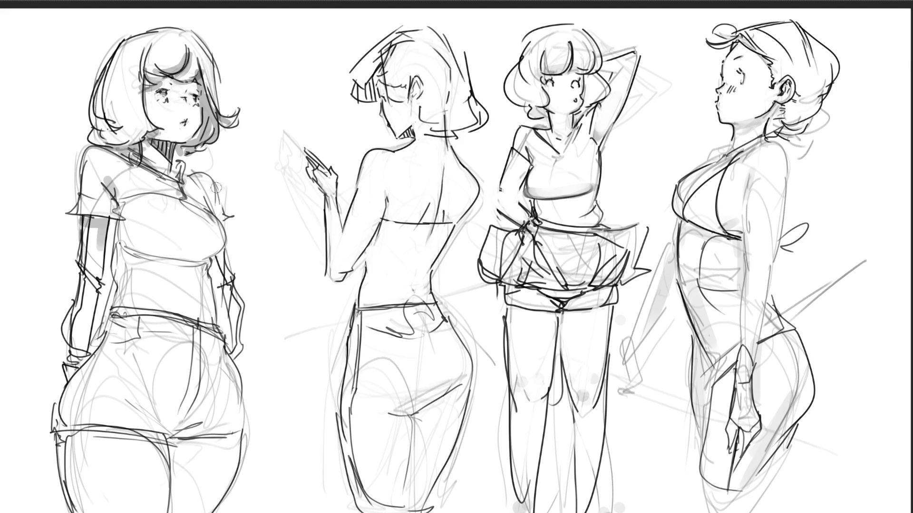
# - Shade the first figure's shoulder, chest, sleeve and waist grey, with a larger brush for the waist patch
pyautogui.moveTo(206, 188); pyautogui.dragTo(210, 211)
pyautogui.moveTo(128, 233); pyautogui.dragTo(221, 237)
pyautogui.moveTo(123, 242)
pyautogui.mouseDown()
pyautogui.moveTo(214, 252)
pyautogui.moveTo(232, 333)
pyautogui.mouseUp()
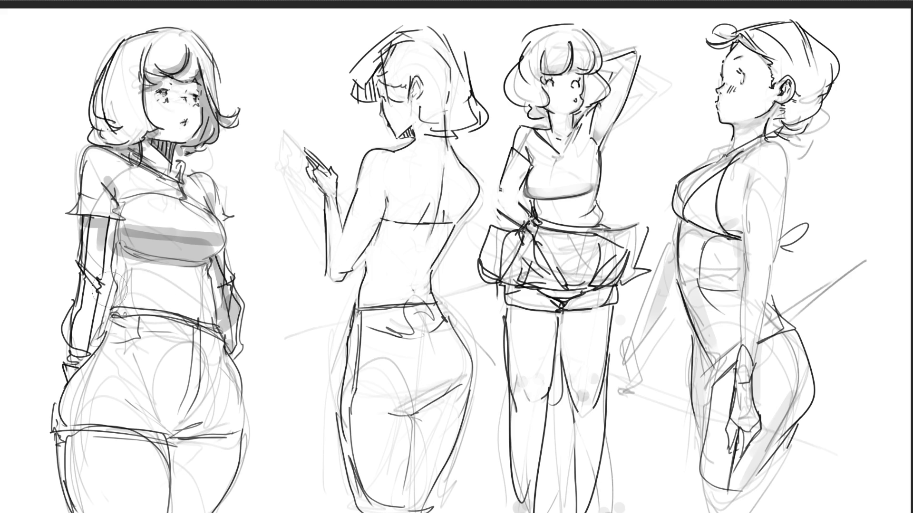
pyautogui.moveTo(112, 287); pyautogui.dragTo(143, 252)
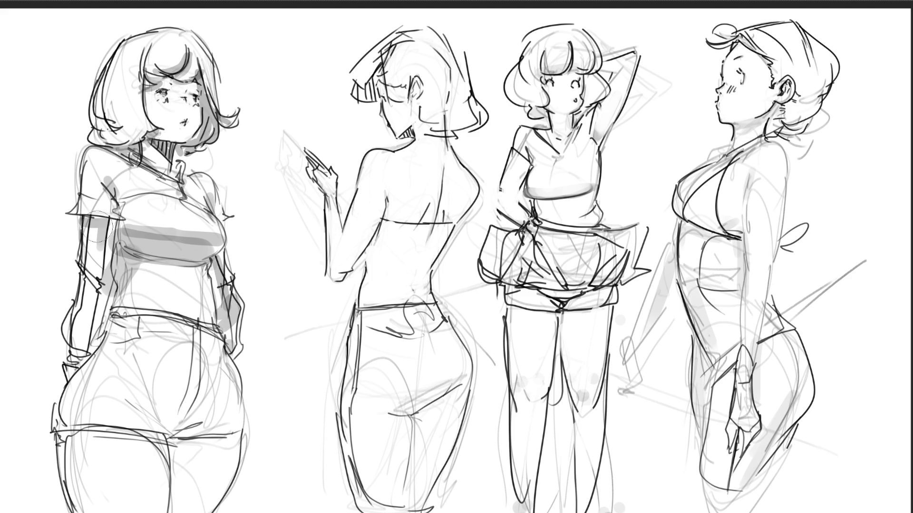
pyautogui.moveTo(96, 229); pyautogui.dragTo(86, 327)
pyautogui.moveTo(162, 254); pyautogui.dragTo(130, 287)
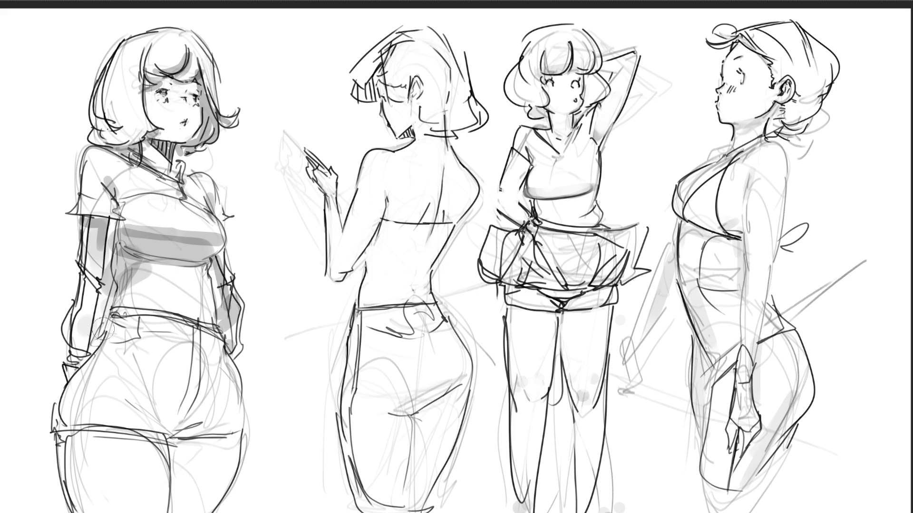
pyautogui.press(']')
pyautogui.press(']')
pyautogui.press(']')
pyautogui.press(']')
pyautogui.moveTo(166, 309); pyautogui.dragTo(172, 291)
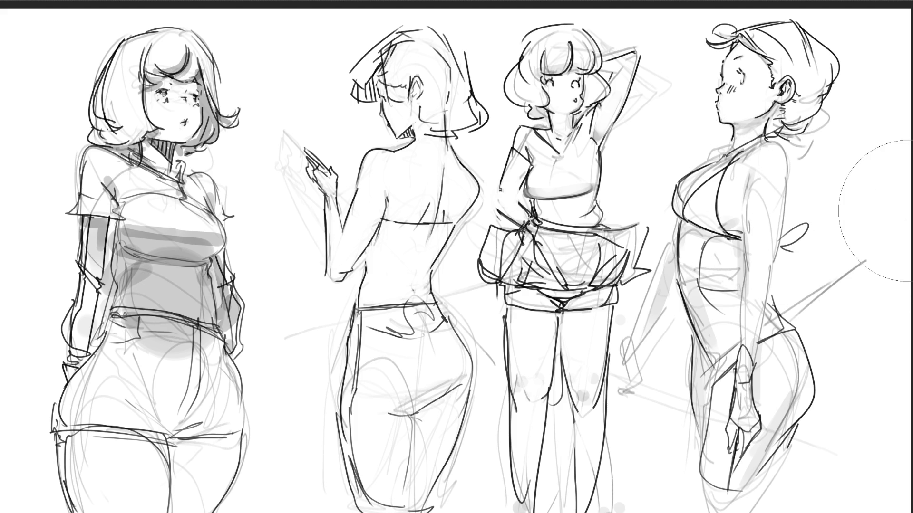
pyautogui.press('[')
pyautogui.press('[')
pyautogui.press('[')
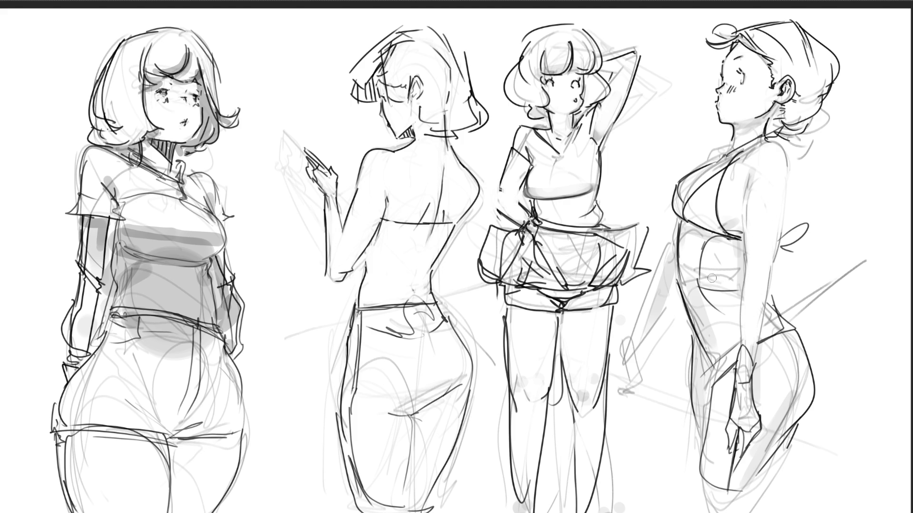
# - Lighten the right figure's belly lines, then ink her bikini strap, back curve, arm and thigh
pyautogui.moveTo(710, 283)
pyautogui.mouseDown()
pyautogui.moveTo(732, 282)
pyautogui.moveTo(719, 252)
pyautogui.moveTo(728, 257)
pyautogui.moveTo(700, 241)
pyautogui.mouseUp()
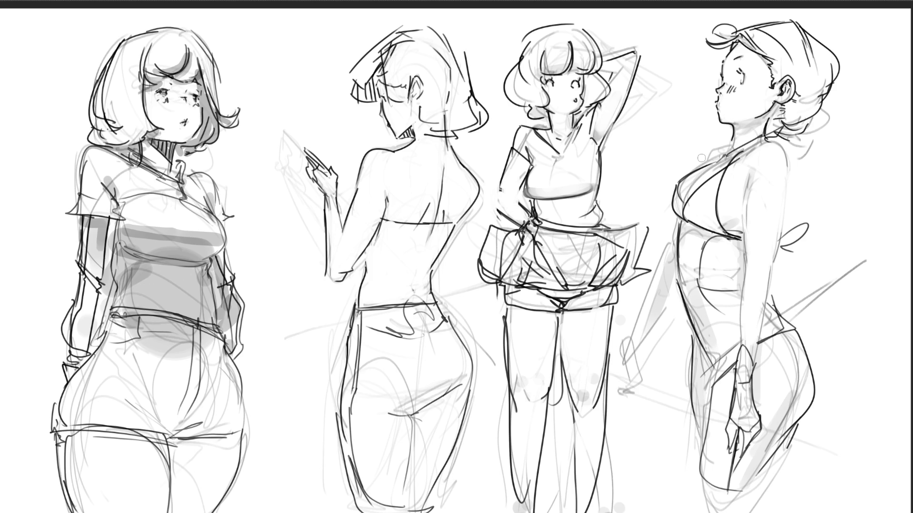
pyautogui.moveTo(740, 157); pyautogui.dragTo(769, 136)
pyautogui.moveTo(750, 175); pyautogui.dragTo(748, 240)
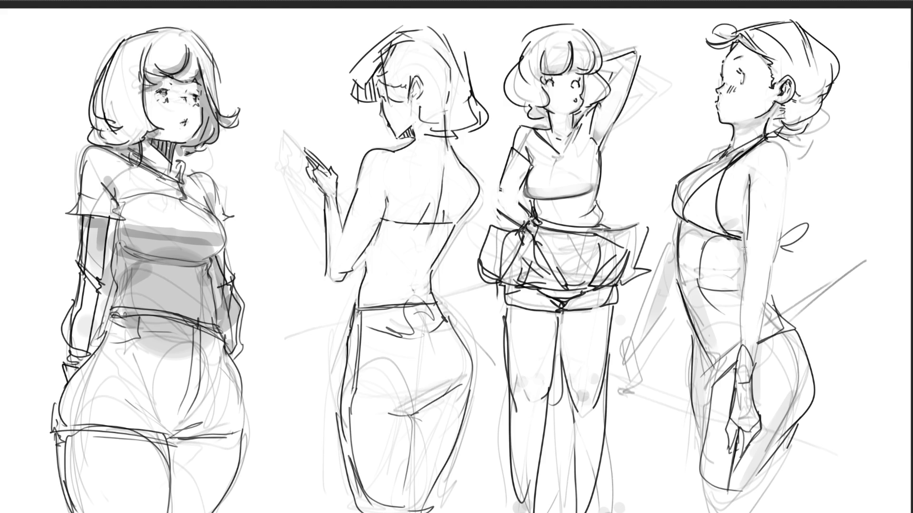
pyautogui.moveTo(787, 168)
pyautogui.mouseDown()
pyautogui.moveTo(780, 259)
pyautogui.moveTo(769, 277)
pyautogui.moveTo(768, 263)
pyautogui.moveTo(765, 287)
pyautogui.mouseUp()
pyautogui.moveTo(747, 245); pyautogui.dragTo(739, 340)
pyautogui.moveTo(769, 266); pyautogui.dragTo(754, 353)
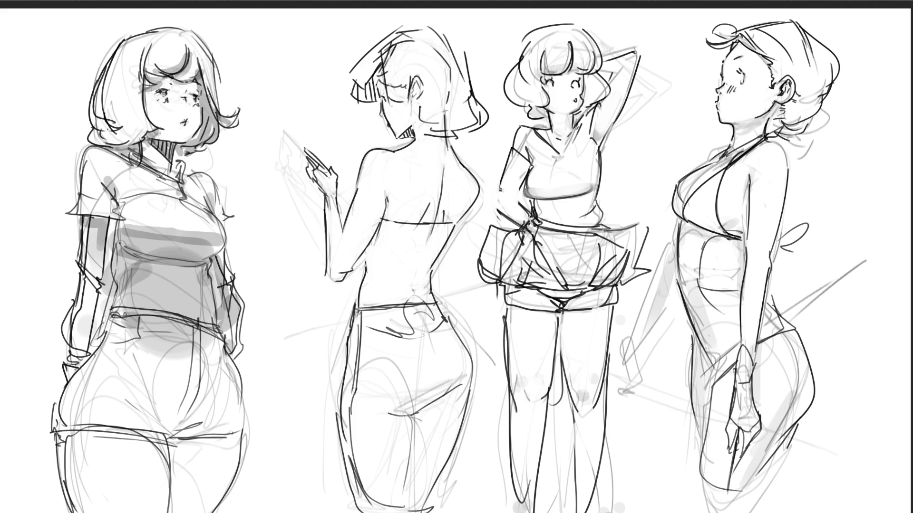
pyautogui.moveTo(693, 351); pyautogui.dragTo(712, 381)
# - Erase faint strokes near the fourth figure's thigh and redraw her hip curve in dark line
pyautogui.press('e')
pyautogui.moveTo(787, 342)
pyautogui.mouseDown()
pyautogui.moveTo(826, 379)
pyautogui.moveTo(837, 407)
pyautogui.moveTo(810, 404)
pyautogui.moveTo(821, 368)
pyautogui.mouseUp()
pyautogui.moveTo(793, 328)
pyautogui.mouseDown()
pyautogui.moveTo(814, 376)
pyautogui.moveTo(809, 435)
pyautogui.mouseUp()
pyautogui.moveTo(804, 333); pyautogui.dragTo(811, 390)
pyautogui.moveTo(786, 337)
pyautogui.mouseDown()
pyautogui.moveTo(804, 371)
pyautogui.moveTo(787, 342)
pyautogui.moveTo(801, 418)
pyautogui.mouseUp()
pyautogui.moveTo(823, 350)
pyautogui.mouseDown()
pyautogui.moveTo(775, 433)
pyautogui.moveTo(798, 391)
pyautogui.moveTo(838, 378)
pyautogui.moveTo(797, 436)
pyautogui.moveTo(792, 387)
pyautogui.moveTo(740, 497)
pyautogui.moveTo(717, 481)
pyautogui.mouseUp()
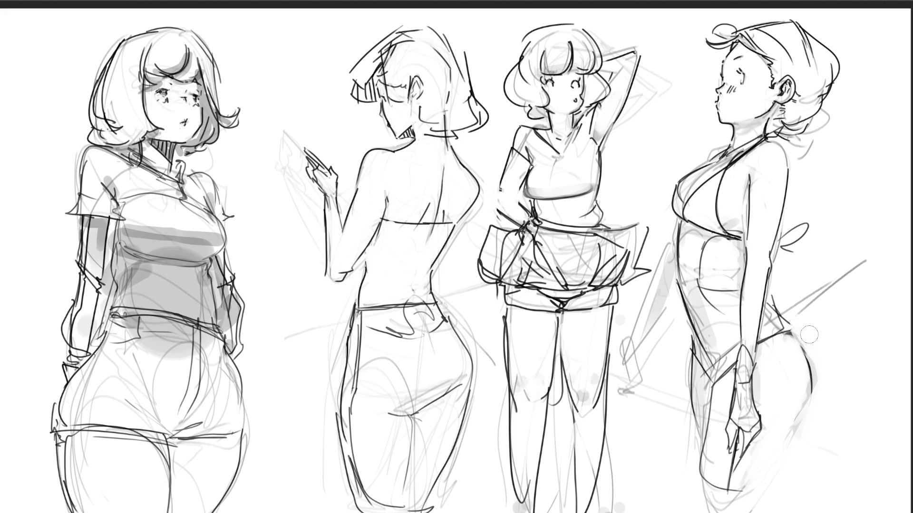
pyautogui.moveTo(808, 339)
pyautogui.mouseDown()
pyautogui.moveTo(810, 388)
pyautogui.moveTo(796, 364)
pyautogui.moveTo(809, 401)
pyautogui.mouseUp()
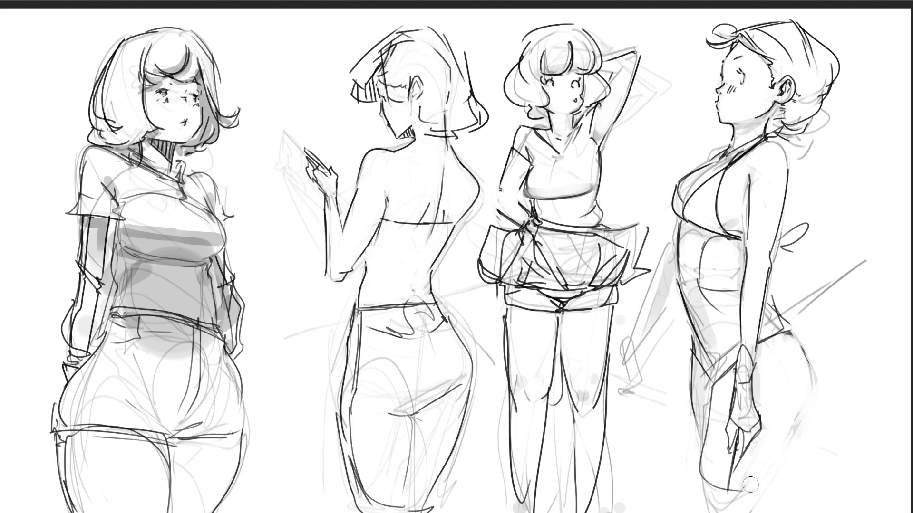
# - Ink and hatch the lower leg and add a curve inside the bikini top
pyautogui.moveTo(747, 481); pyautogui.dragTo(728, 492)
pyautogui.moveTo(756, 440); pyautogui.dragTo(731, 494)
pyautogui.moveTo(713, 169); pyautogui.dragTo(683, 209)
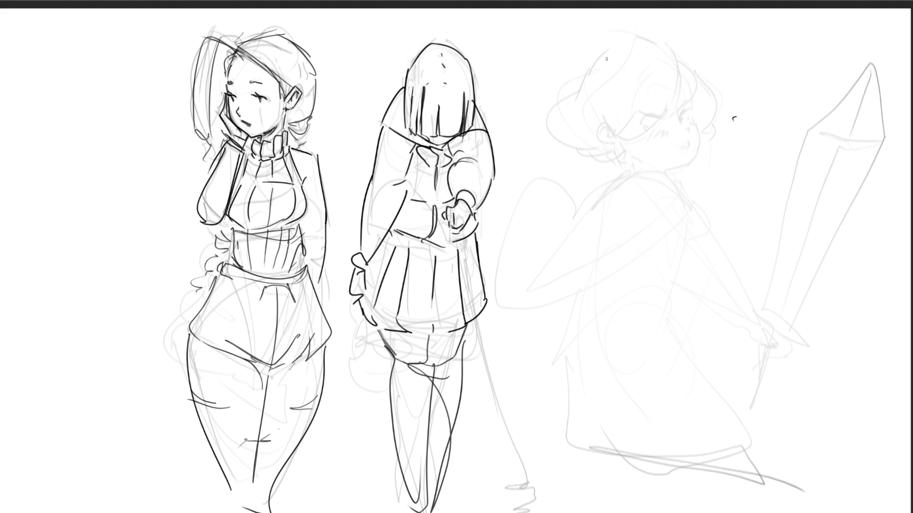
# - Ink the sword figure's hair: head arc, crown strokes, bangs, left swoop and lower hair edge
pyautogui.moveTo(587, 76)
pyautogui.mouseDown()
pyautogui.moveTo(622, 38)
pyautogui.moveTo(653, 43)
pyautogui.moveTo(668, 82)
pyautogui.mouseUp()
pyautogui.moveTo(654, 40); pyautogui.dragTo(666, 125)
pyautogui.moveTo(683, 64); pyautogui.dragTo(679, 131)
pyautogui.moveTo(702, 97); pyautogui.dragTo(679, 132)
pyautogui.moveTo(704, 88)
pyautogui.mouseDown()
pyautogui.moveTo(728, 110)
pyautogui.moveTo(714, 124)
pyautogui.mouseUp()
pyautogui.moveTo(700, 135); pyautogui.dragTo(713, 130)
pyautogui.moveTo(677, 90)
pyautogui.mouseDown()
pyautogui.moveTo(613, 138)
pyautogui.moveTo(595, 136)
pyautogui.mouseUp()
pyautogui.moveTo(592, 71)
pyautogui.mouseDown()
pyautogui.moveTo(551, 106)
pyautogui.moveTo(581, 145)
pyautogui.moveTo(573, 144)
pyautogui.mouseUp()
pyautogui.moveTo(574, 147); pyautogui.dragTo(605, 161)
pyautogui.moveTo(641, 131)
pyautogui.mouseDown()
pyautogui.moveTo(624, 138)
pyautogui.moveTo(683, 126)
pyautogui.moveTo(652, 113)
pyautogui.mouseUp()
pyautogui.moveTo(681, 107); pyautogui.dragTo(673, 115)
# - Ink the jaw, chin, neck, nose and a wide toothy grin, lightening part of the eye
pyautogui.moveTo(616, 150); pyautogui.dragTo(662, 178)
pyautogui.moveTo(691, 132); pyautogui.dragTo(671, 172)
pyautogui.moveTo(643, 176); pyautogui.dragTo(667, 176)
pyautogui.moveTo(666, 143); pyautogui.dragTo(666, 155)
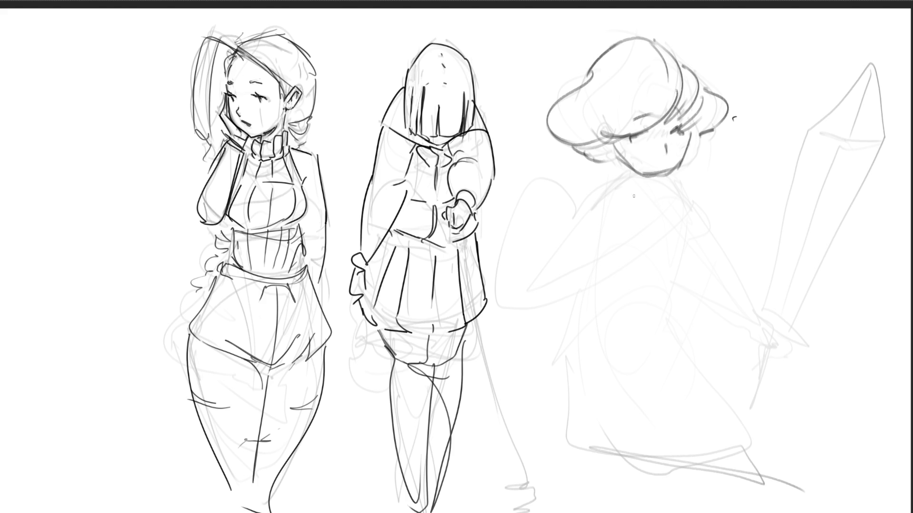
pyautogui.moveTo(616, 145)
pyautogui.mouseDown()
pyautogui.moveTo(659, 210)
pyautogui.moveTo(667, 196)
pyautogui.mouseUp()
pyautogui.moveTo(623, 165); pyautogui.dragTo(653, 191)
pyautogui.moveTo(658, 175); pyautogui.dragTo(664, 189)
pyautogui.moveTo(677, 168)
pyautogui.mouseDown()
pyautogui.moveTo(666, 187)
pyautogui.moveTo(677, 209)
pyautogui.mouseUp()
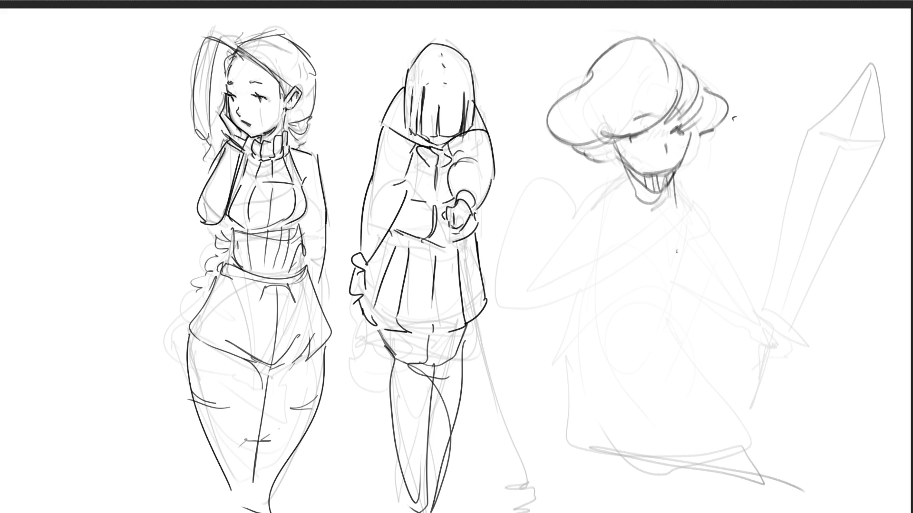
pyautogui.moveTo(672, 129)
pyautogui.mouseDown()
pyautogui.moveTo(679, 133)
pyautogui.moveTo(668, 157)
pyautogui.moveTo(634, 141)
pyautogui.moveTo(670, 139)
pyautogui.moveTo(681, 124)
pyautogui.moveTo(674, 129)
pyautogui.mouseUp()
pyautogui.moveTo(656, 165)
pyautogui.mouseDown()
pyautogui.moveTo(664, 156)
pyautogui.moveTo(642, 174)
pyautogui.moveTo(672, 169)
pyautogui.mouseUp()
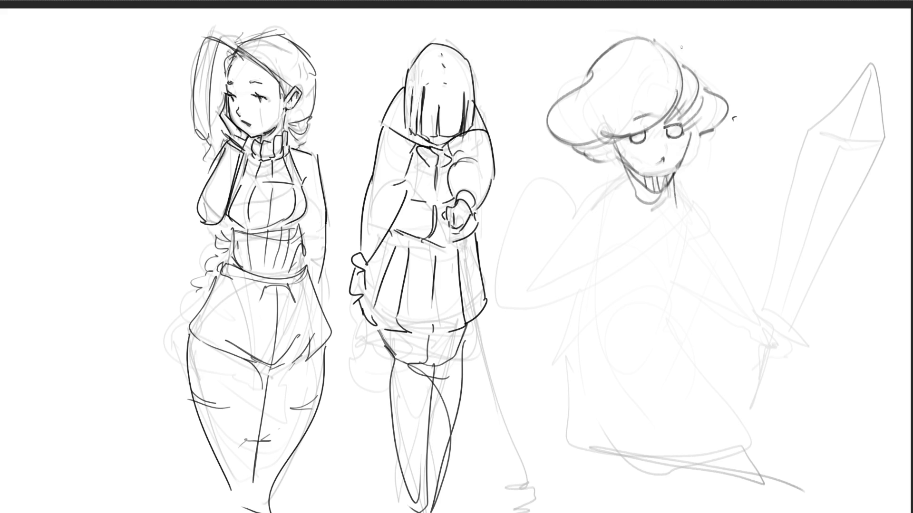
# - Rough in the right figure's mouth, collar, chest diagonals, torso S-curve and lower body outline
pyautogui.moveTo(652, 140); pyautogui.dragTo(685, 141)
pyautogui.moveTo(640, 222)
pyautogui.mouseDown()
pyautogui.moveTo(694, 210)
pyautogui.moveTo(622, 211)
pyautogui.mouseUp()
pyautogui.moveTo(667, 289)
pyautogui.mouseDown()
pyautogui.moveTo(572, 251)
pyautogui.moveTo(616, 257)
pyautogui.moveTo(670, 209)
pyautogui.moveTo(704, 316)
pyautogui.moveTo(678, 339)
pyautogui.mouseUp()
pyautogui.moveTo(734, 318)
pyautogui.mouseDown()
pyautogui.moveTo(658, 362)
pyautogui.moveTo(613, 375)
pyautogui.moveTo(639, 329)
pyautogui.moveTo(711, 380)
pyautogui.moveTo(600, 384)
pyautogui.moveTo(628, 288)
pyautogui.moveTo(634, 380)
pyautogui.mouseUp()
pyautogui.moveTo(590, 343); pyautogui.dragTo(639, 464)
pyautogui.moveTo(594, 366)
pyautogui.mouseDown()
pyautogui.moveTo(740, 409)
pyautogui.moveTo(639, 417)
pyautogui.mouseUp()
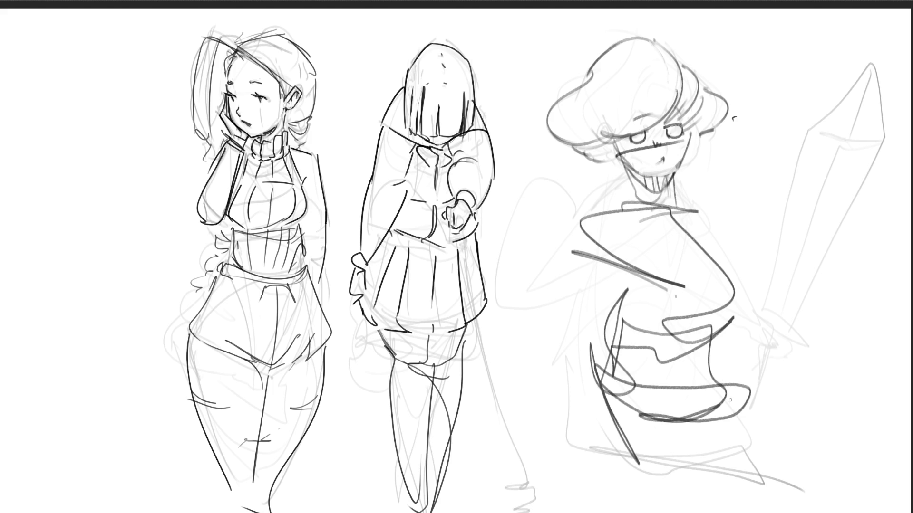
pyautogui.moveTo(740, 394); pyautogui.dragTo(682, 460)
pyautogui.moveTo(718, 423)
pyautogui.mouseDown()
pyautogui.moveTo(739, 385)
pyautogui.moveTo(593, 444)
pyautogui.mouseUp()
pyautogui.moveTo(589, 393); pyautogui.dragTo(595, 460)
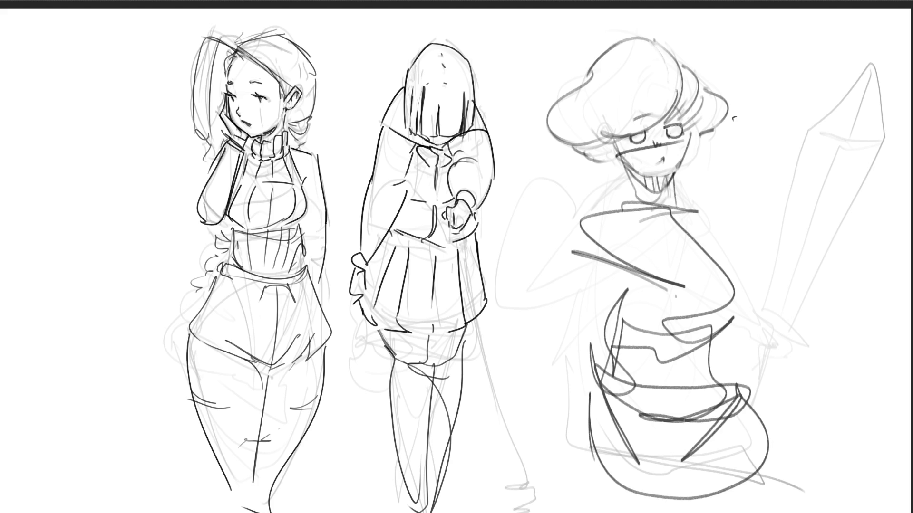
# - Fade the right figure's strokes from head to lower body with a large soft eraser
pyautogui.press('e')
pyautogui.moveTo(634, 102); pyautogui.dragTo(670, 390)
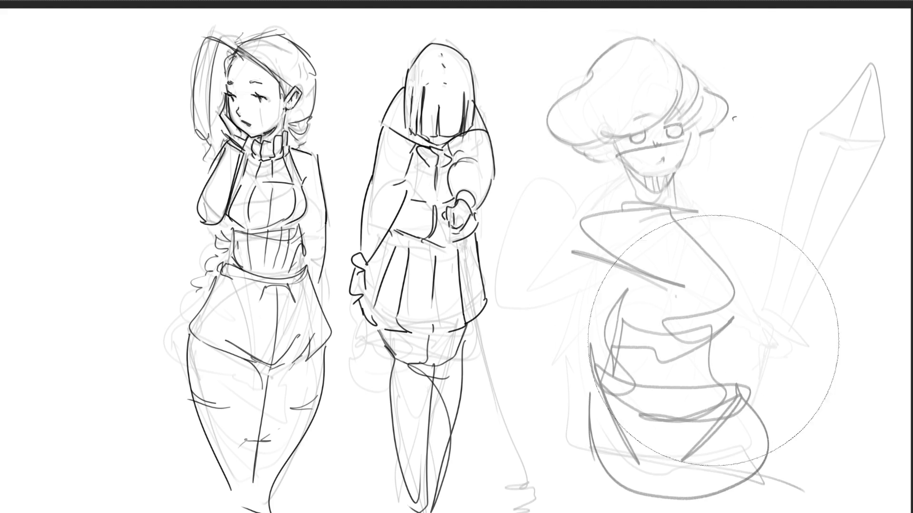
pyautogui.moveTo(654, 78)
pyautogui.mouseDown()
pyautogui.moveTo(693, 193)
pyautogui.moveTo(672, 214)
pyautogui.moveTo(713, 377)
pyautogui.moveTo(761, 393)
pyautogui.mouseUp()
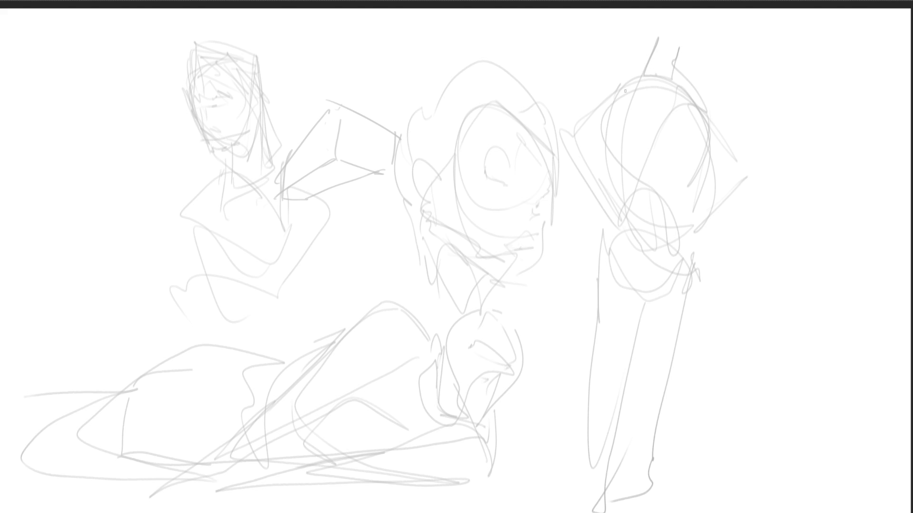
# - Ink the right figure's head arc, face contour, eyebrow, ear, mouth, jaw and cheek hatching
pyautogui.moveTo(628, 61)
pyautogui.mouseDown()
pyautogui.moveTo(639, 98)
pyautogui.moveTo(652, 36)
pyautogui.moveTo(688, 59)
pyautogui.moveTo(699, 107)
pyautogui.mouseUp()
pyautogui.moveTo(688, 67); pyautogui.dragTo(692, 137)
pyautogui.moveTo(637, 97)
pyautogui.mouseDown()
pyautogui.moveTo(663, 127)
pyautogui.moveTo(697, 110)
pyautogui.moveTo(682, 119)
pyautogui.moveTo(649, 91)
pyautogui.moveTo(684, 88)
pyautogui.moveTo(642, 75)
pyautogui.moveTo(678, 71)
pyautogui.moveTo(705, 90)
pyautogui.mouseUp()
pyautogui.moveTo(658, 111); pyautogui.dragTo(668, 115)
pyautogui.moveTo(714, 95)
pyautogui.mouseDown()
pyautogui.moveTo(679, 137)
pyautogui.moveTo(700, 120)
pyautogui.mouseUp()
pyautogui.moveTo(698, 122); pyautogui.dragTo(708, 102)
# - Ink her hair over the forehead, the back of the skull, the left curl and the lower jaw line
pyautogui.moveTo(629, 52); pyautogui.dragTo(655, 33)
pyautogui.moveTo(655, 48); pyautogui.dragTo(703, 66)
pyautogui.moveTo(642, 39)
pyautogui.mouseDown()
pyautogui.moveTo(677, 9)
pyautogui.moveTo(733, 72)
pyautogui.mouseUp()
pyautogui.moveTo(713, 25); pyautogui.dragTo(708, 104)
pyautogui.moveTo(640, 17)
pyautogui.mouseDown()
pyautogui.moveTo(624, 62)
pyautogui.moveTo(626, 92)
pyautogui.mouseUp()
pyautogui.moveTo(618, 43); pyautogui.dragTo(634, 114)
pyautogui.moveTo(627, 121); pyautogui.dragTo(655, 138)
pyautogui.moveTo(735, 76)
pyautogui.mouseDown()
pyautogui.moveTo(720, 121)
pyautogui.moveTo(649, 139)
pyautogui.moveTo(674, 135)
pyautogui.moveTo(672, 146)
pyautogui.mouseUp()
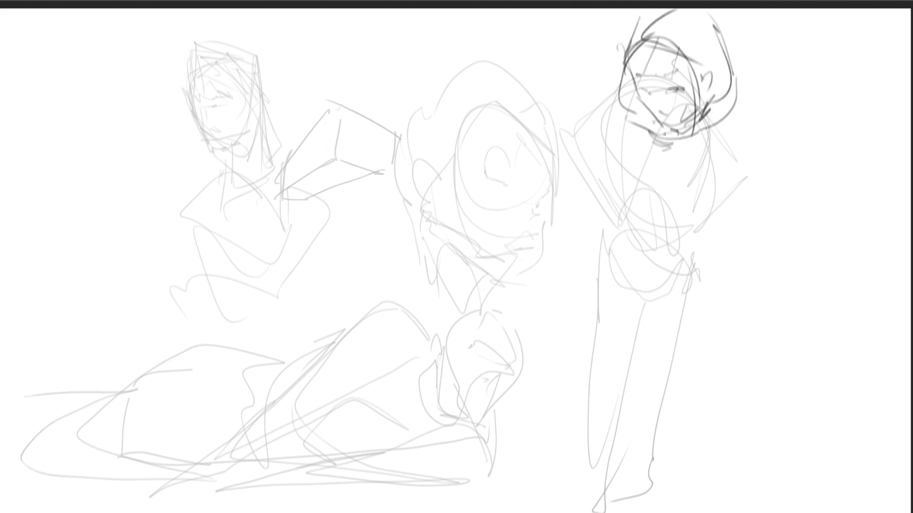
# - Ink the right-hand figure's collar, shoulder line, chin strokes and the diagonal across the collar
pyautogui.moveTo(697, 119)
pyautogui.mouseDown()
pyautogui.moveTo(693, 151)
pyautogui.moveTo(696, 143)
pyautogui.mouseUp()
pyautogui.moveTo(693, 151); pyautogui.dragTo(719, 138)
pyautogui.moveTo(715, 102); pyautogui.dragTo(720, 137)
pyautogui.moveTo(693, 153); pyautogui.dragTo(744, 130)
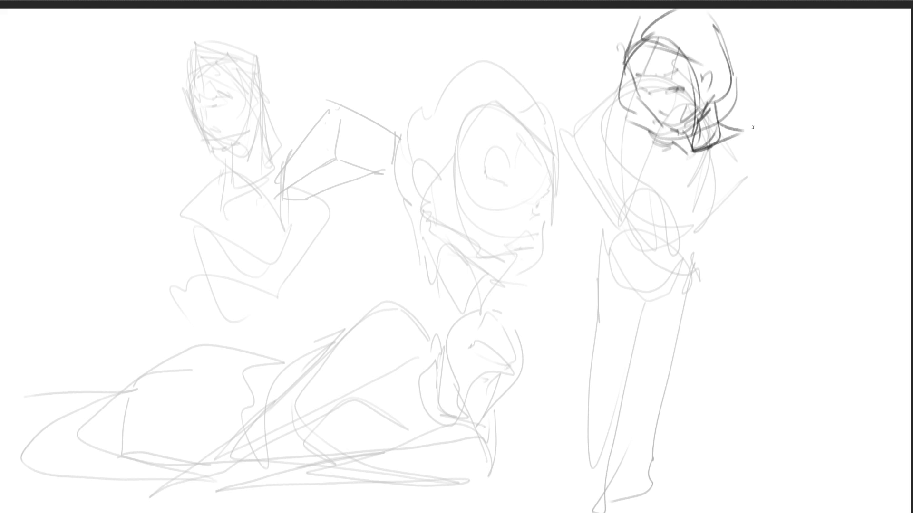
pyautogui.moveTo(695, 151)
pyautogui.mouseDown()
pyautogui.moveTo(768, 124)
pyautogui.moveTo(783, 147)
pyautogui.mouseUp()
pyautogui.moveTo(678, 143)
pyautogui.mouseDown()
pyautogui.moveTo(639, 152)
pyautogui.moveTo(612, 173)
pyautogui.mouseUp()
pyautogui.moveTo(624, 115)
pyautogui.mouseDown()
pyautogui.moveTo(624, 128)
pyautogui.moveTo(664, 142)
pyautogui.mouseUp()
pyautogui.moveTo(666, 140)
pyautogui.mouseDown()
pyautogui.moveTo(635, 155)
pyautogui.moveTo(670, 148)
pyautogui.mouseUp()
pyautogui.moveTo(666, 161)
pyautogui.mouseDown()
pyautogui.moveTo(646, 169)
pyautogui.moveTo(672, 188)
pyautogui.moveTo(637, 202)
pyautogui.moveTo(659, 200)
pyautogui.moveTo(608, 204)
pyautogui.mouseUp()
pyautogui.moveTo(657, 145)
pyautogui.mouseDown()
pyautogui.moveTo(618, 193)
pyautogui.moveTo(724, 196)
pyautogui.moveTo(668, 232)
pyautogui.mouseUp()
# - Ink the chest loops, torso arc and the right arm down from the shoulder
pyautogui.moveTo(673, 190)
pyautogui.mouseDown()
pyautogui.moveTo(737, 197)
pyautogui.moveTo(737, 215)
pyautogui.mouseUp()
pyautogui.moveTo(728, 225); pyautogui.dragTo(719, 227)
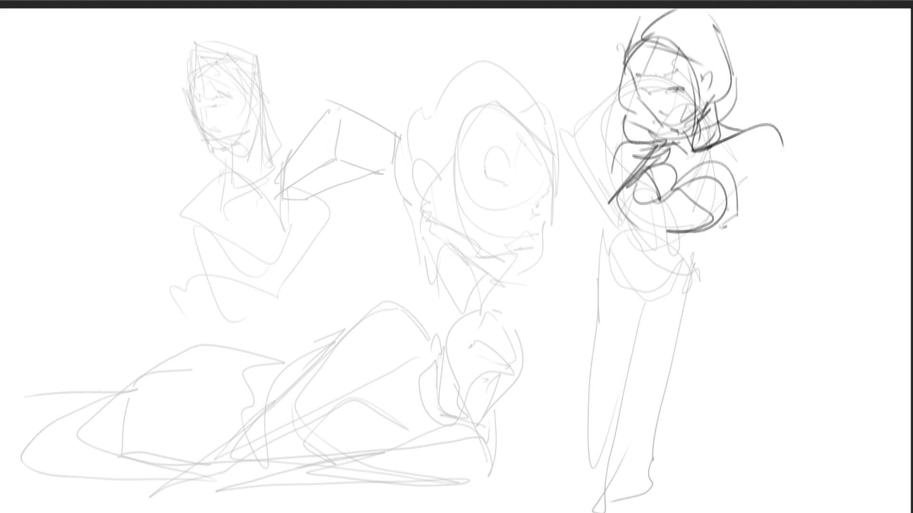
pyautogui.moveTo(681, 176)
pyautogui.mouseDown()
pyautogui.moveTo(744, 168)
pyautogui.moveTo(745, 138)
pyautogui.moveTo(752, 151)
pyautogui.moveTo(739, 217)
pyautogui.moveTo(755, 222)
pyautogui.mouseUp()
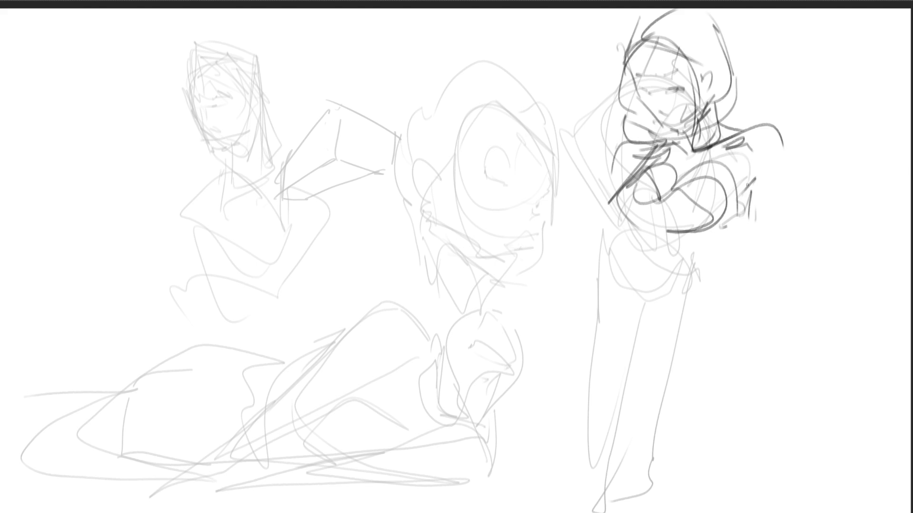
pyautogui.moveTo(748, 186); pyautogui.dragTo(769, 210)
pyautogui.moveTo(781, 134); pyautogui.dragTo(778, 276)
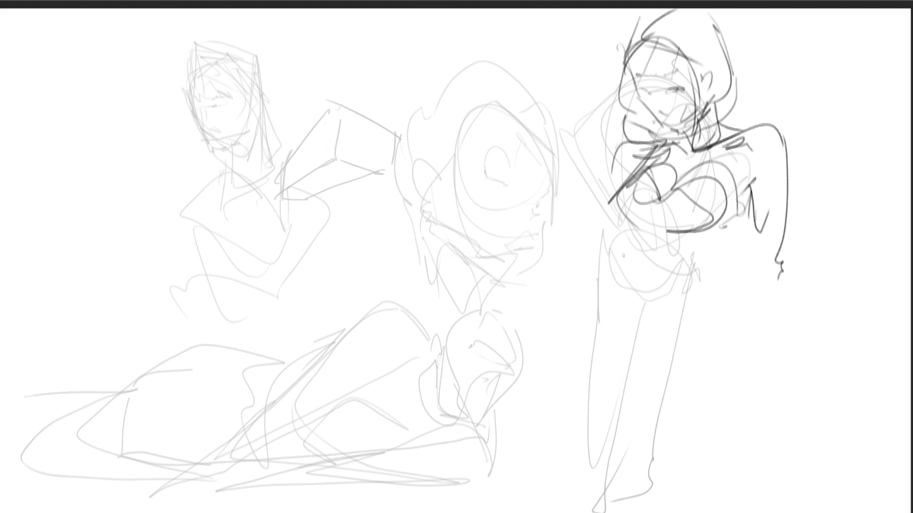
# - Ink the lower torso curves, the hip and the lines below the hip
pyautogui.moveTo(625, 251)
pyautogui.mouseDown()
pyautogui.moveTo(703, 267)
pyautogui.moveTo(722, 255)
pyautogui.moveTo(702, 261)
pyautogui.moveTo(704, 295)
pyautogui.mouseUp()
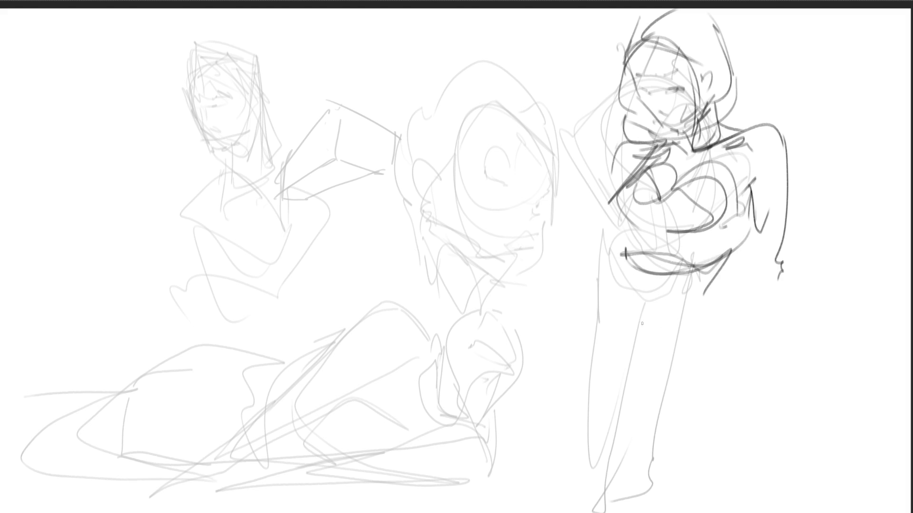
pyautogui.moveTo(642, 243)
pyautogui.mouseDown()
pyautogui.moveTo(712, 281)
pyautogui.moveTo(643, 294)
pyautogui.moveTo(621, 284)
pyautogui.mouseUp()
pyautogui.moveTo(644, 248); pyautogui.dragTo(641, 308)
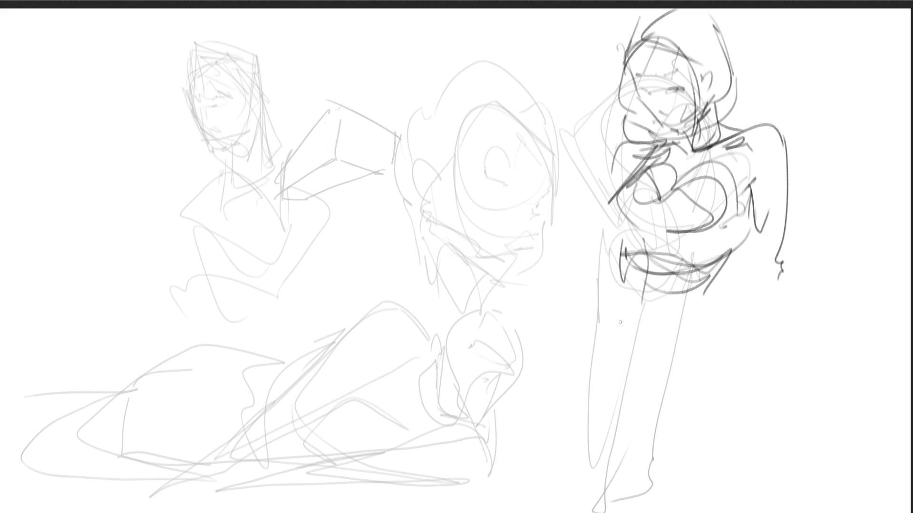
pyautogui.moveTo(633, 259)
pyautogui.mouseDown()
pyautogui.moveTo(632, 360)
pyautogui.moveTo(713, 288)
pyautogui.mouseUp()
pyautogui.moveTo(714, 289)
pyautogui.mouseDown()
pyautogui.moveTo(706, 325)
pyautogui.moveTo(688, 341)
pyautogui.mouseUp()
pyautogui.moveTo(610, 343)
pyautogui.mouseDown()
pyautogui.moveTo(703, 313)
pyautogui.moveTo(618, 353)
pyautogui.mouseUp()
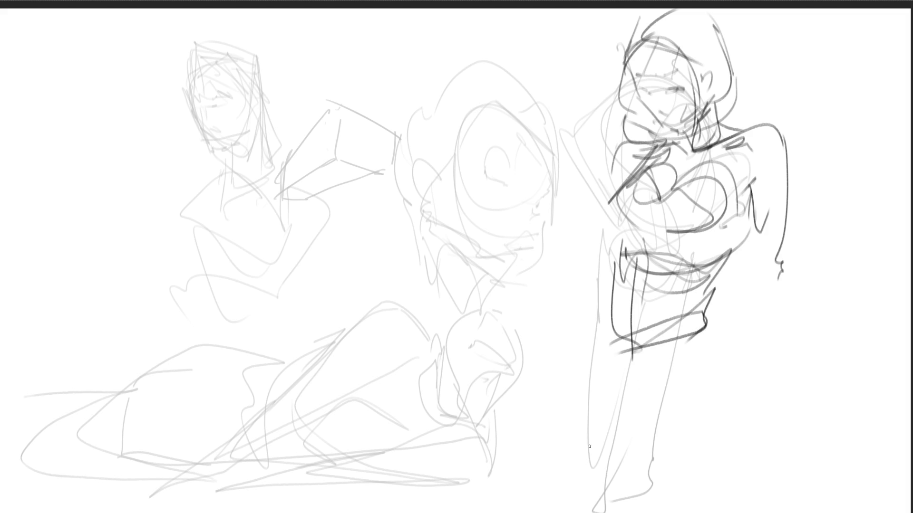
# - Ink the leg lines, rounded thigh and knee, plus the hand and two parallel arm lines
pyautogui.moveTo(612, 307)
pyautogui.mouseDown()
pyautogui.moveTo(607, 352)
pyautogui.moveTo(635, 451)
pyautogui.mouseUp()
pyautogui.moveTo(613, 359)
pyautogui.mouseDown()
pyautogui.moveTo(633, 447)
pyautogui.moveTo(665, 344)
pyautogui.moveTo(675, 366)
pyautogui.moveTo(664, 397)
pyautogui.mouseUp()
pyautogui.moveTo(664, 397)
pyautogui.mouseDown()
pyautogui.moveTo(711, 306)
pyautogui.moveTo(720, 328)
pyautogui.moveTo(694, 461)
pyautogui.moveTo(708, 459)
pyautogui.moveTo(704, 387)
pyautogui.moveTo(751, 364)
pyautogui.mouseUp()
pyautogui.moveTo(745, 362)
pyautogui.mouseDown()
pyautogui.moveTo(675, 393)
pyautogui.moveTo(744, 456)
pyautogui.moveTo(767, 425)
pyautogui.moveTo(709, 509)
pyautogui.moveTo(665, 503)
pyautogui.mouseUp()
pyautogui.moveTo(601, 394); pyautogui.dragTo(654, 512)
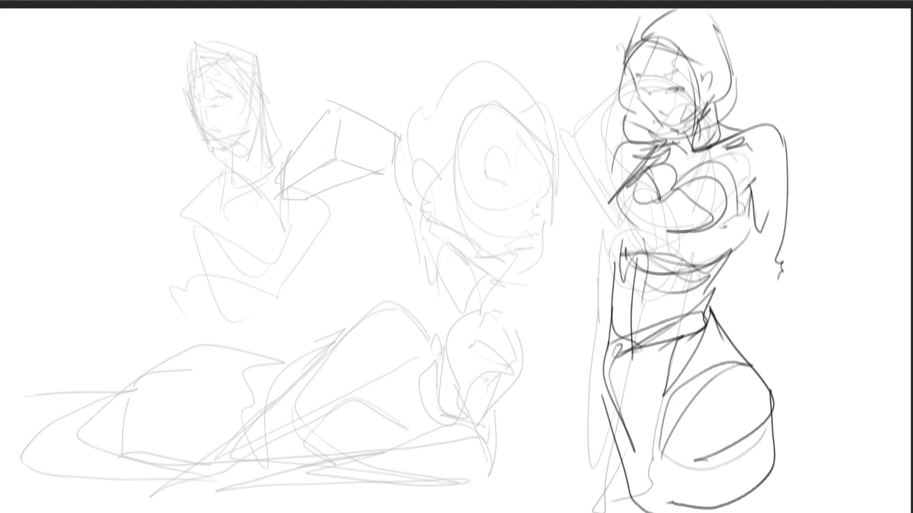
pyautogui.moveTo(756, 246)
pyautogui.mouseDown()
pyautogui.moveTo(765, 269)
pyautogui.moveTo(754, 350)
pyautogui.mouseUp()
pyautogui.moveTo(786, 270); pyautogui.dragTo(770, 352)
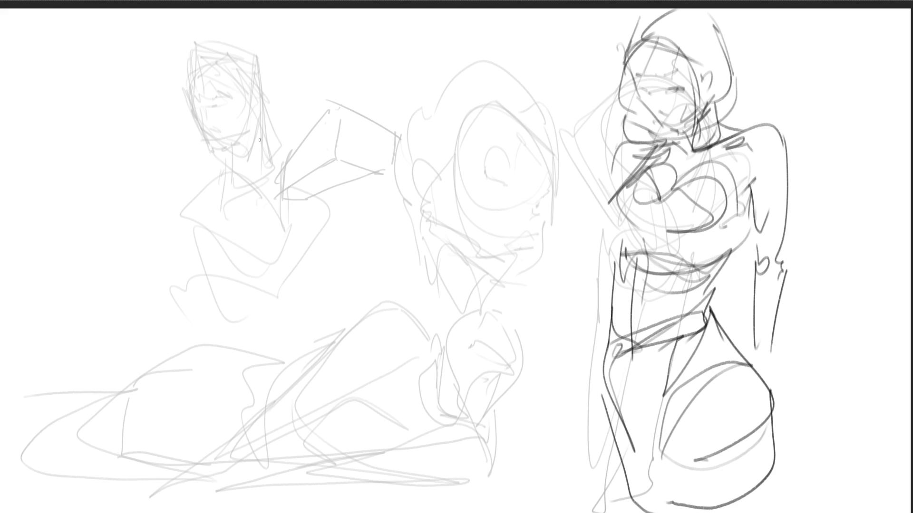
# - Outline the left figure's tilted head, face oval, ear, neck and lower jaw in dark lines
pyautogui.moveTo(208, 157)
pyautogui.mouseDown()
pyautogui.moveTo(191, 110)
pyautogui.moveTo(243, 37)
pyautogui.moveTo(328, 95)
pyautogui.mouseUp()
pyautogui.moveTo(307, 56); pyautogui.dragTo(311, 142)
pyautogui.moveTo(206, 154)
pyautogui.mouseDown()
pyautogui.moveTo(235, 236)
pyautogui.moveTo(328, 178)
pyautogui.moveTo(253, 244)
pyautogui.moveTo(320, 202)
pyautogui.mouseUp()
pyautogui.moveTo(353, 121); pyautogui.dragTo(292, 271)
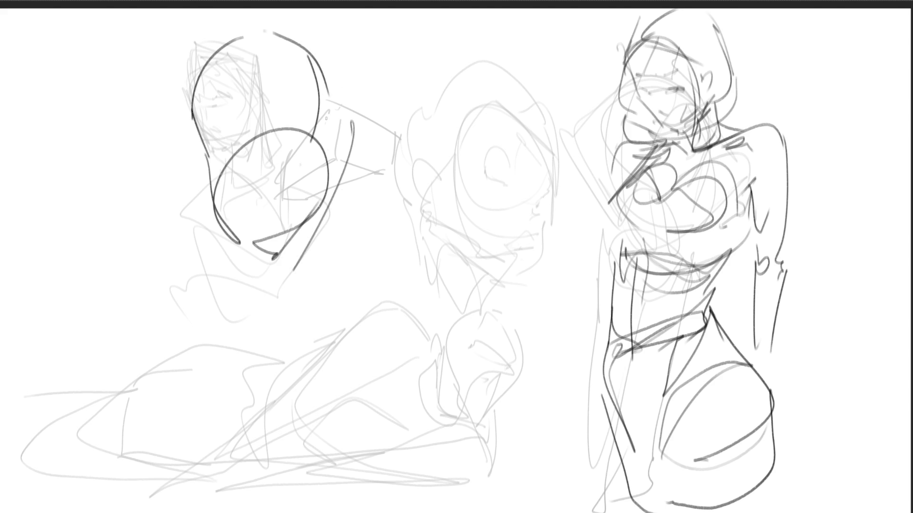
pyautogui.moveTo(346, 146); pyautogui.dragTo(343, 301)
pyautogui.moveTo(322, 211); pyautogui.dragTo(290, 289)
pyautogui.moveTo(340, 142)
pyautogui.mouseDown()
pyautogui.moveTo(364, 108)
pyautogui.moveTo(358, 150)
pyautogui.mouseUp()
pyautogui.moveTo(357, 157); pyautogui.dragTo(358, 178)
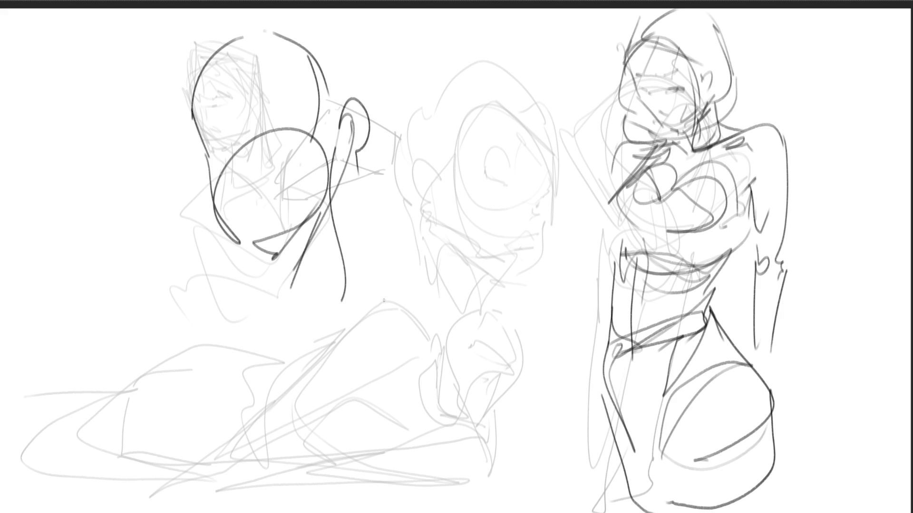
# - Add eyebrow, cheek, nostril and mouth marks to the left face, then begin the middle head's ear
pyautogui.moveTo(266, 126); pyautogui.dragTo(298, 127)
pyautogui.moveTo(218, 149); pyautogui.dragTo(234, 150)
pyautogui.moveTo(203, 122); pyautogui.dragTo(210, 109)
pyautogui.moveTo(252, 81); pyautogui.dragTo(281, 72)
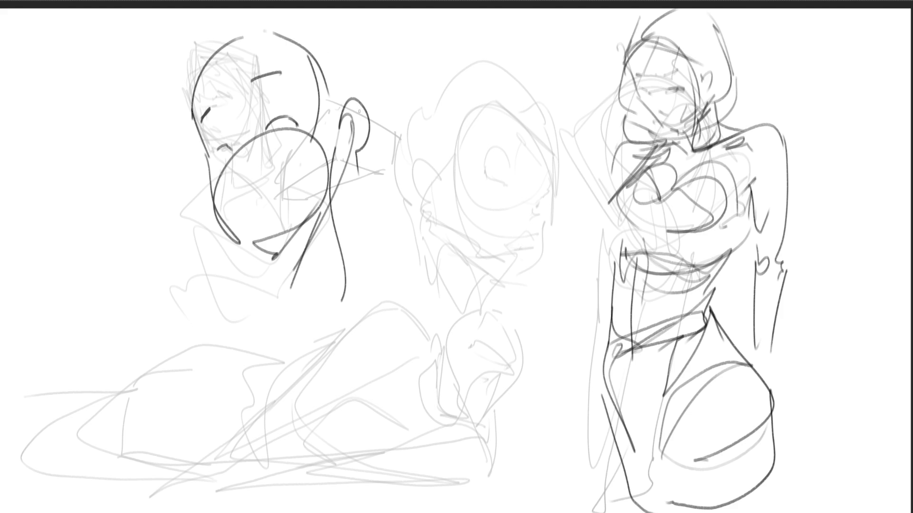
pyautogui.moveTo(243, 155); pyautogui.dragTo(240, 159)
pyautogui.moveTo(255, 215); pyautogui.dragTo(260, 220)
pyautogui.moveTo(415, 118)
pyautogui.mouseDown()
pyautogui.moveTo(391, 89)
pyautogui.moveTo(410, 134)
pyautogui.moveTo(416, 125)
pyautogui.moveTo(420, 133)
pyautogui.moveTo(394, 86)
pyautogui.moveTo(393, 30)
pyautogui.moveTo(437, 9)
pyautogui.mouseUp()
# - Outline the middle head's skull, jaw, right cheek and contour lines across the face
pyautogui.moveTo(513, 22); pyautogui.dragTo(531, 100)
pyautogui.moveTo(424, 125)
pyautogui.mouseDown()
pyautogui.moveTo(533, 90)
pyautogui.moveTo(532, 108)
pyautogui.mouseUp()
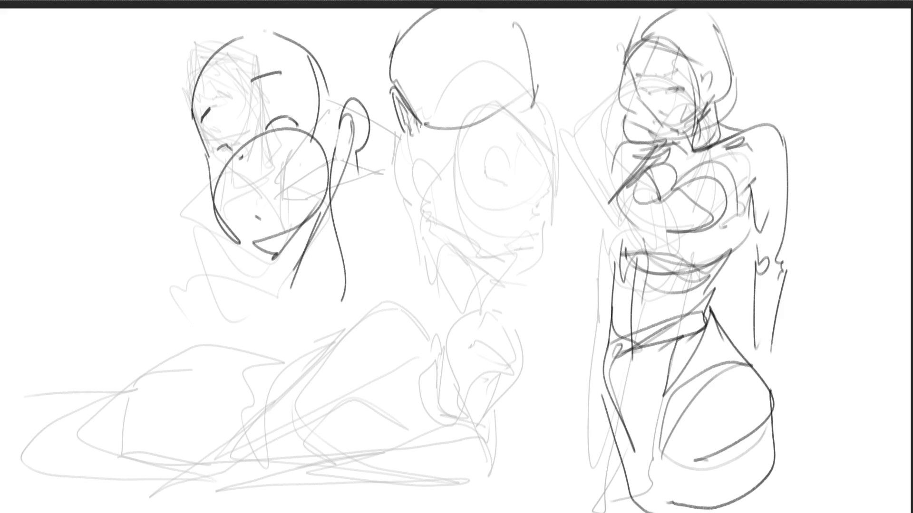
pyautogui.moveTo(419, 141); pyautogui.dragTo(438, 178)
pyautogui.moveTo(446, 192); pyautogui.dragTo(462, 207)
pyautogui.moveTo(466, 206); pyautogui.dragTo(484, 214)
pyautogui.moveTo(528, 124); pyautogui.dragTo(498, 210)
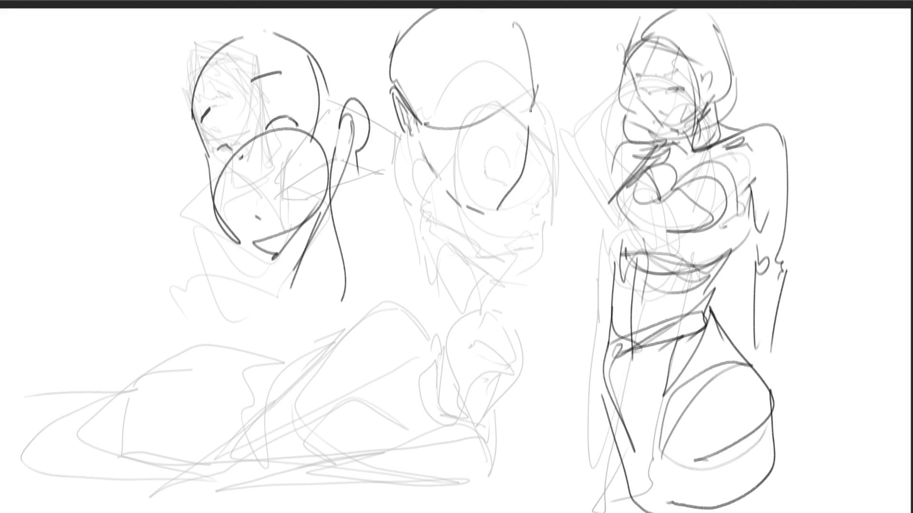
pyautogui.moveTo(534, 113)
pyautogui.mouseDown()
pyautogui.moveTo(528, 138)
pyautogui.moveTo(527, 122)
pyautogui.mouseUp()
# - Draw the middle head's brow line, the eyes beneath it and the nose
pyautogui.moveTo(437, 132); pyautogui.dragTo(454, 138)
pyautogui.moveTo(450, 135)
pyautogui.mouseDown()
pyautogui.moveTo(477, 136)
pyautogui.moveTo(528, 111)
pyautogui.mouseUp()
pyautogui.moveTo(448, 140)
pyautogui.mouseDown()
pyautogui.moveTo(465, 137)
pyautogui.moveTo(472, 148)
pyautogui.moveTo(438, 144)
pyautogui.moveTo(537, 115)
pyautogui.moveTo(523, 121)
pyautogui.mouseUp()
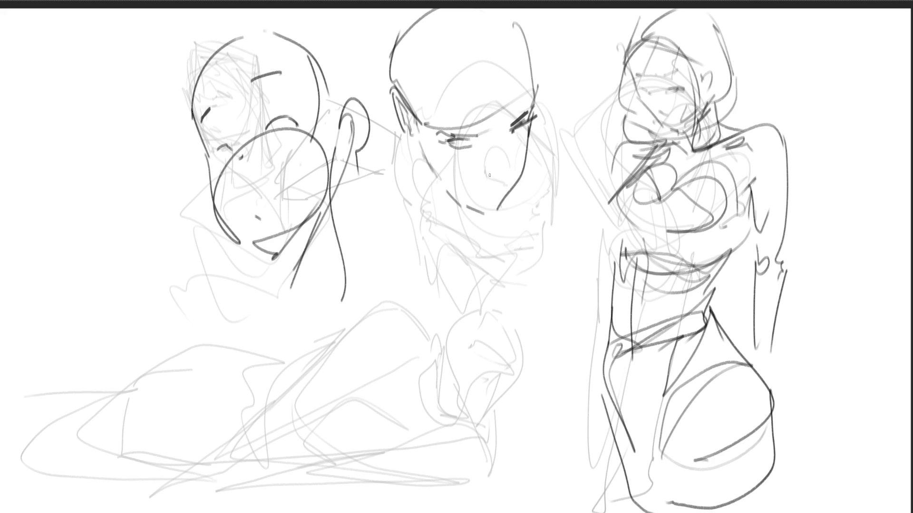
pyautogui.moveTo(510, 175)
pyautogui.mouseDown()
pyautogui.moveTo(487, 172)
pyautogui.moveTo(512, 169)
pyautogui.moveTo(504, 180)
pyautogui.mouseUp()
pyautogui.moveTo(502, 182); pyautogui.dragTo(503, 187)
pyautogui.moveTo(506, 181)
pyautogui.mouseDown()
pyautogui.moveTo(481, 188)
pyautogui.moveTo(499, 191)
pyautogui.mouseUp()
# - Add the ear curve, forehead band, brow line, chin and left jawline, then start the neck
pyautogui.moveTo(393, 118); pyautogui.dragTo(402, 138)
pyautogui.moveTo(390, 98)
pyautogui.mouseDown()
pyautogui.moveTo(426, 159)
pyautogui.moveTo(486, 183)
pyautogui.mouseUp()
pyautogui.moveTo(405, 125); pyautogui.dragTo(533, 110)
pyautogui.moveTo(536, 108)
pyautogui.mouseDown()
pyautogui.moveTo(528, 154)
pyautogui.moveTo(512, 172)
pyautogui.mouseUp()
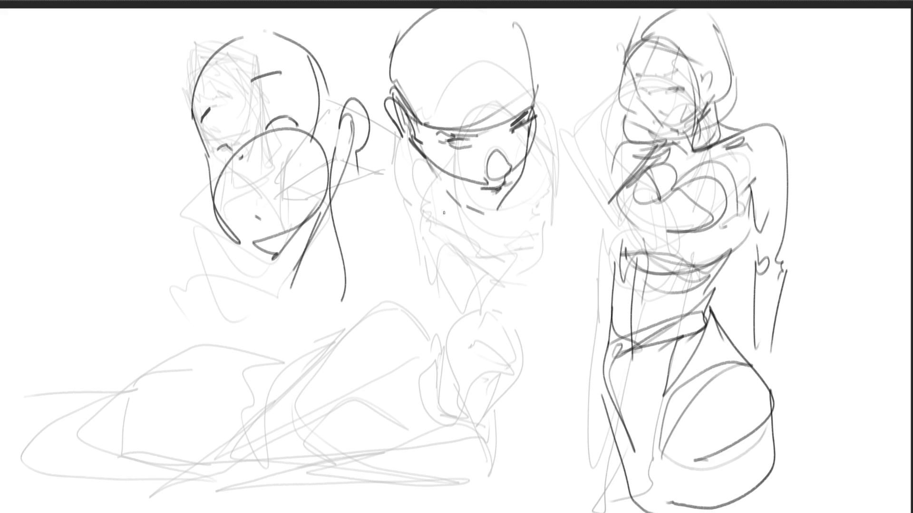
pyautogui.moveTo(430, 170); pyautogui.dragTo(480, 209)
pyautogui.moveTo(535, 108); pyautogui.dragTo(526, 157)
pyautogui.moveTo(431, 102)
pyautogui.mouseDown()
pyautogui.moveTo(482, 67)
pyautogui.moveTo(530, 89)
pyautogui.mouseUp()
pyautogui.moveTo(531, 90); pyautogui.dragTo(461, 105)
pyautogui.moveTo(409, 142)
pyautogui.mouseDown()
pyautogui.moveTo(442, 216)
pyautogui.moveTo(471, 221)
pyautogui.moveTo(466, 229)
pyautogui.mouseUp()
pyautogui.moveTo(418, 161); pyautogui.dragTo(439, 235)
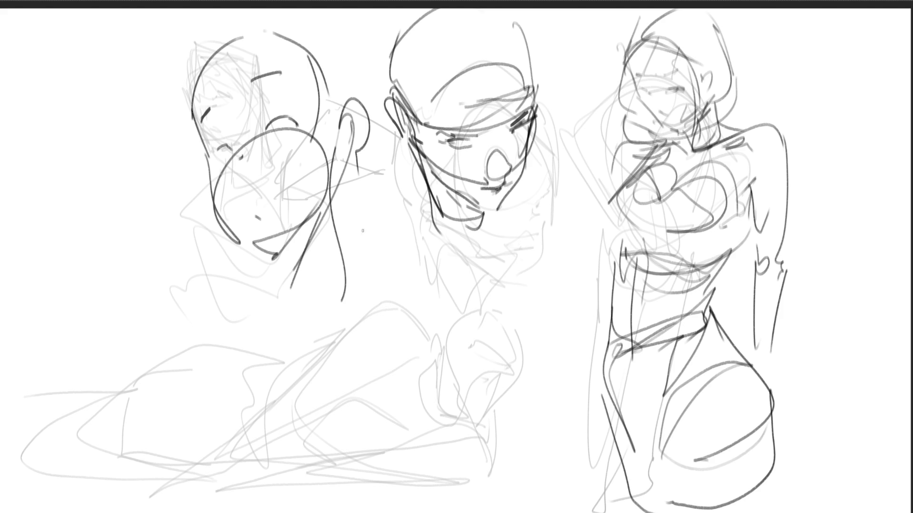
pyautogui.moveTo(357, 235); pyautogui.dragTo(361, 220)
# - Ink the middle figure's shoulders, neck, torso diagonal, chest curve and left body contour
pyautogui.moveTo(359, 251); pyautogui.dragTo(360, 293)
pyautogui.moveTo(351, 243)
pyautogui.mouseDown()
pyautogui.moveTo(375, 206)
pyautogui.moveTo(420, 236)
pyautogui.moveTo(425, 275)
pyautogui.mouseUp()
pyautogui.moveTo(409, 199); pyautogui.dragTo(438, 342)
pyautogui.moveTo(352, 274); pyautogui.dragTo(444, 235)
pyautogui.moveTo(363, 203)
pyautogui.mouseDown()
pyautogui.moveTo(343, 319)
pyautogui.moveTo(353, 345)
pyautogui.mouseUp()
pyautogui.moveTo(417, 255); pyautogui.dragTo(407, 260)
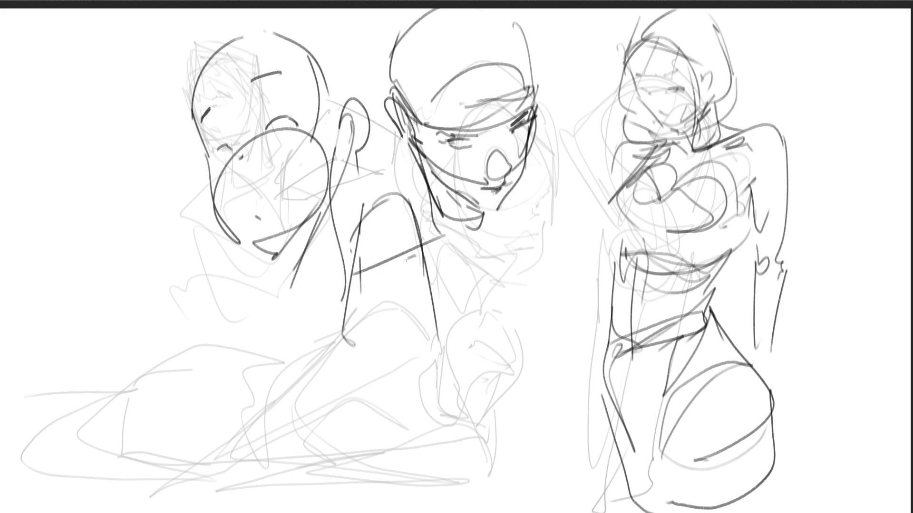
pyautogui.moveTo(371, 291); pyautogui.dragTo(419, 283)
pyautogui.moveTo(396, 282); pyautogui.dragTo(401, 280)
pyautogui.moveTo(378, 245); pyautogui.dragTo(404, 235)
pyautogui.moveTo(363, 289); pyautogui.dragTo(386, 298)
# - Draw the bent arm loop, the arching lower body and the leg lines down to the sheet bottom
pyautogui.moveTo(352, 300)
pyautogui.mouseDown()
pyautogui.moveTo(331, 310)
pyautogui.moveTo(441, 333)
pyautogui.mouseUp()
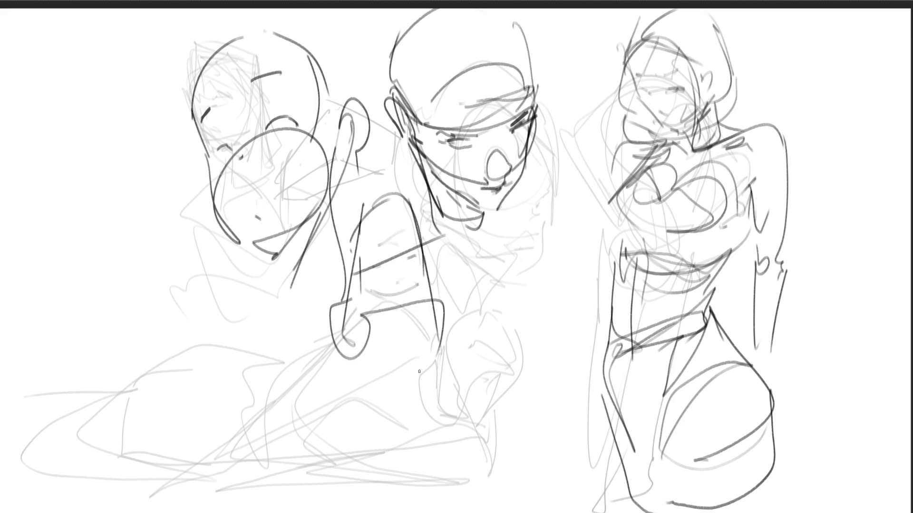
pyautogui.moveTo(331, 309); pyautogui.dragTo(321, 439)
pyautogui.moveTo(335, 404); pyautogui.dragTo(407, 440)
pyautogui.moveTo(333, 454)
pyautogui.mouseDown()
pyautogui.moveTo(413, 440)
pyautogui.moveTo(490, 441)
pyautogui.moveTo(413, 449)
pyautogui.mouseUp()
pyautogui.moveTo(439, 299)
pyautogui.mouseDown()
pyautogui.moveTo(459, 314)
pyautogui.moveTo(483, 427)
pyautogui.mouseUp()
pyautogui.moveTo(442, 380)
pyautogui.mouseDown()
pyautogui.moveTo(427, 380)
pyautogui.moveTo(412, 434)
pyautogui.moveTo(420, 461)
pyautogui.moveTo(409, 427)
pyautogui.moveTo(413, 468)
pyautogui.moveTo(358, 472)
pyautogui.moveTo(338, 451)
pyautogui.mouseUp()
pyautogui.moveTo(337, 451); pyautogui.dragTo(355, 511)
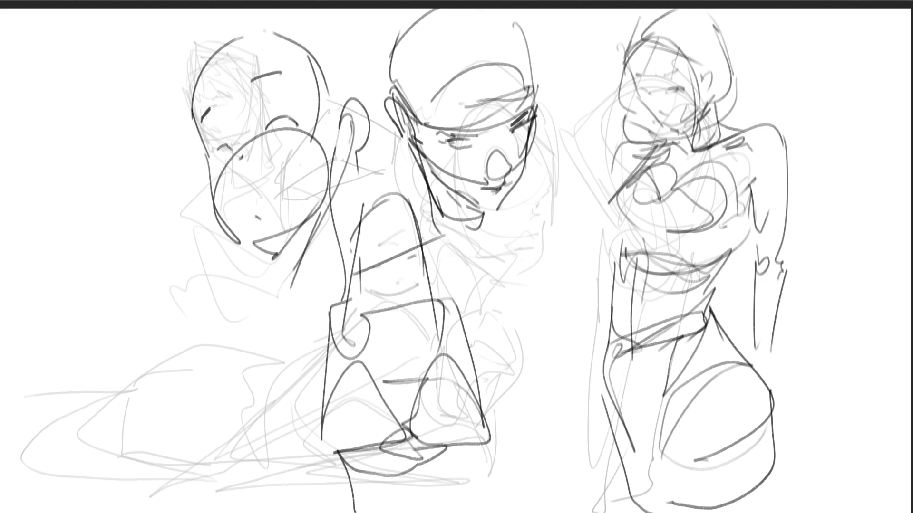
pyautogui.moveTo(472, 451)
pyautogui.mouseDown()
pyautogui.moveTo(469, 512)
pyautogui.moveTo(499, 512)
pyautogui.mouseUp()
pyautogui.moveTo(338, 449); pyautogui.dragTo(342, 512)
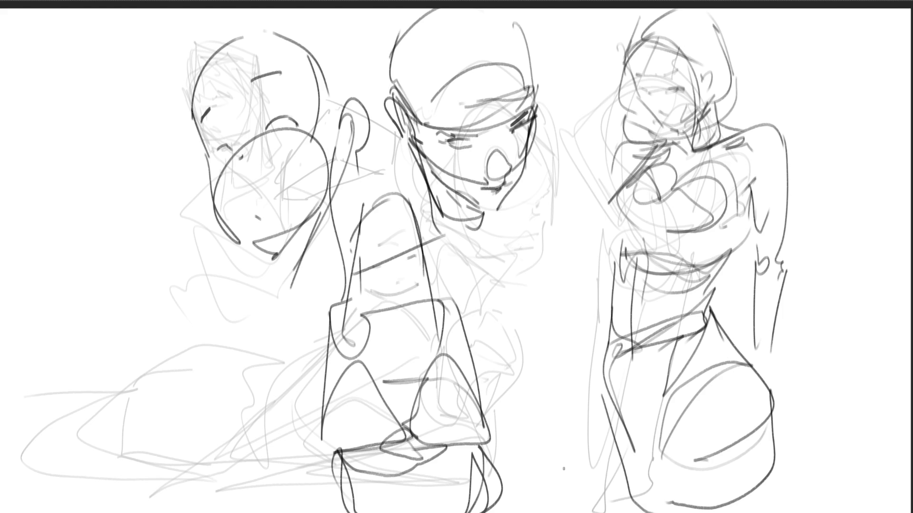
# - Mirror the canvas with M, then lower the sketch layer opacity so all three figures turn light grey
pyautogui.press('m')
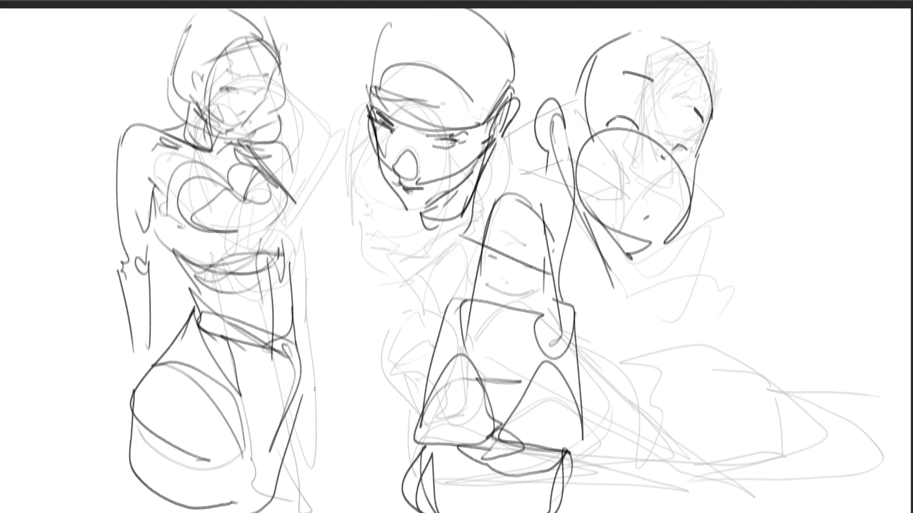
pyautogui.moveTo(376, 304)
pyautogui.mouseDown()
pyautogui.moveTo(594, 119)
pyautogui.moveTo(753, 397)
pyautogui.moveTo(548, 406)
pyautogui.moveTo(636, 261)
pyautogui.moveTo(729, 147)
pyautogui.moveTo(499, 424)
pyautogui.moveTo(201, 158)
pyautogui.mouseUp()
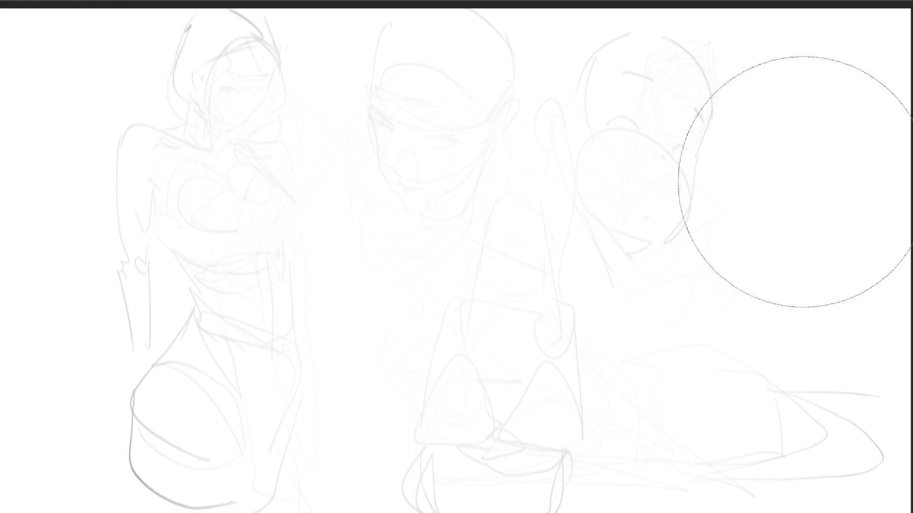
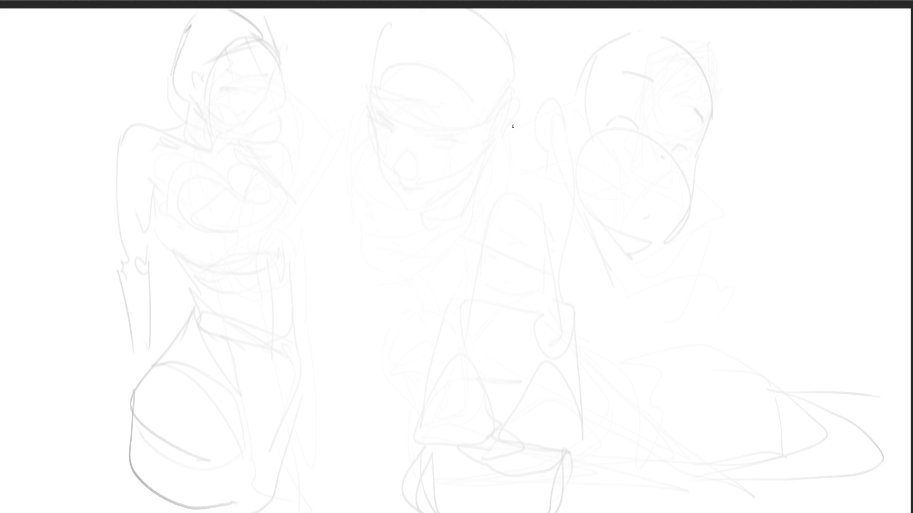
# - Ink an egg-shaped head outline over the faint middle sketch and mark both eyes
pyautogui.moveTo(515, 159)
pyautogui.mouseDown()
pyautogui.moveTo(539, 110)
pyautogui.moveTo(600, 124)
pyautogui.moveTo(617, 166)
pyautogui.mouseUp()
pyautogui.moveTo(525, 194)
pyautogui.mouseDown()
pyautogui.moveTo(537, 205)
pyautogui.moveTo(600, 203)
pyautogui.moveTo(621, 142)
pyautogui.moveTo(616, 178)
pyautogui.mouseUp()
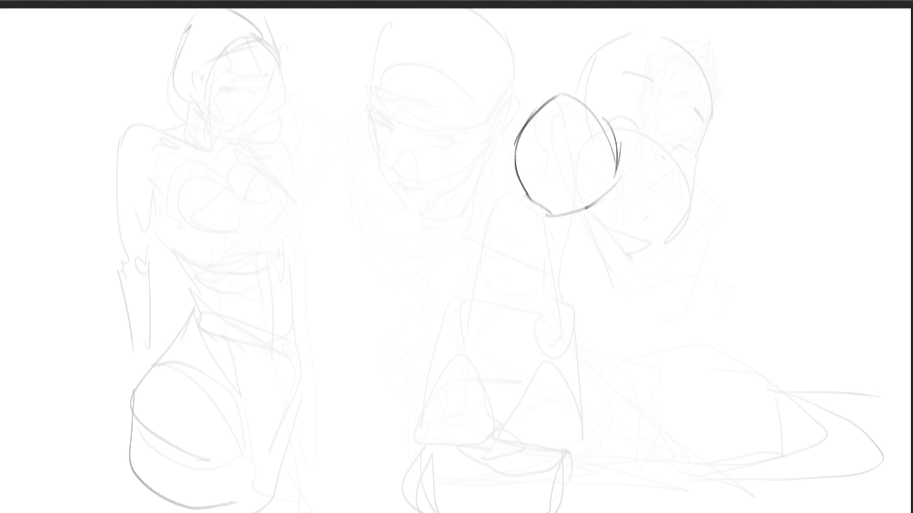
pyautogui.moveTo(538, 137)
pyautogui.mouseDown()
pyautogui.moveTo(548, 151)
pyautogui.moveTo(536, 150)
pyautogui.moveTo(545, 148)
pyautogui.mouseUp()
pyautogui.moveTo(594, 167)
pyautogui.mouseDown()
pyautogui.moveTo(608, 169)
pyautogui.moveTo(599, 176)
pyautogui.mouseUp()
pyautogui.moveTo(540, 118); pyautogui.dragTo(544, 147)
pyautogui.moveTo(541, 118)
pyautogui.mouseDown()
pyautogui.moveTo(559, 148)
pyautogui.moveTo(588, 166)
pyautogui.moveTo(606, 163)
pyautogui.moveTo(551, 184)
pyautogui.moveTo(544, 197)
pyautogui.mouseUp()
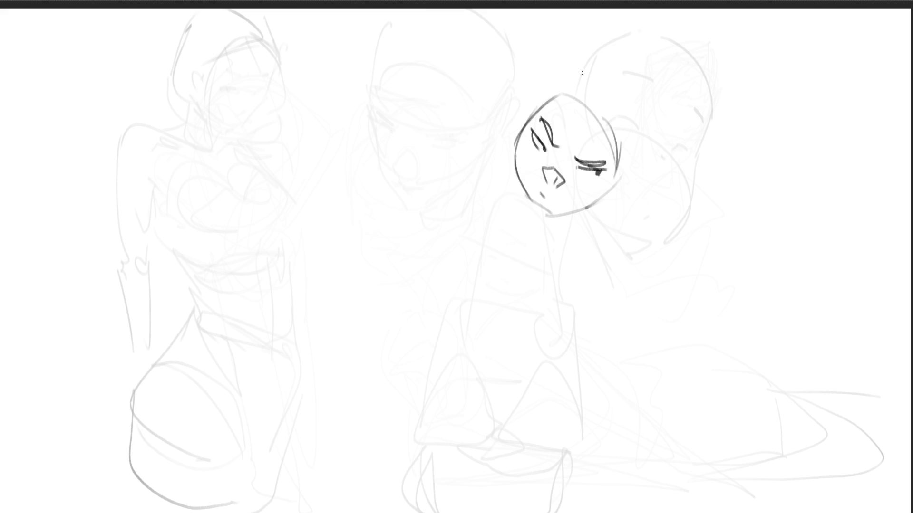
# - Darken the head's left, top and right contours, undoing a stray chin curve
pyautogui.moveTo(517, 142)
pyautogui.mouseDown()
pyautogui.moveTo(524, 185)
pyautogui.moveTo(542, 212)
pyautogui.moveTo(594, 199)
pyautogui.moveTo(618, 172)
pyautogui.mouseUp()
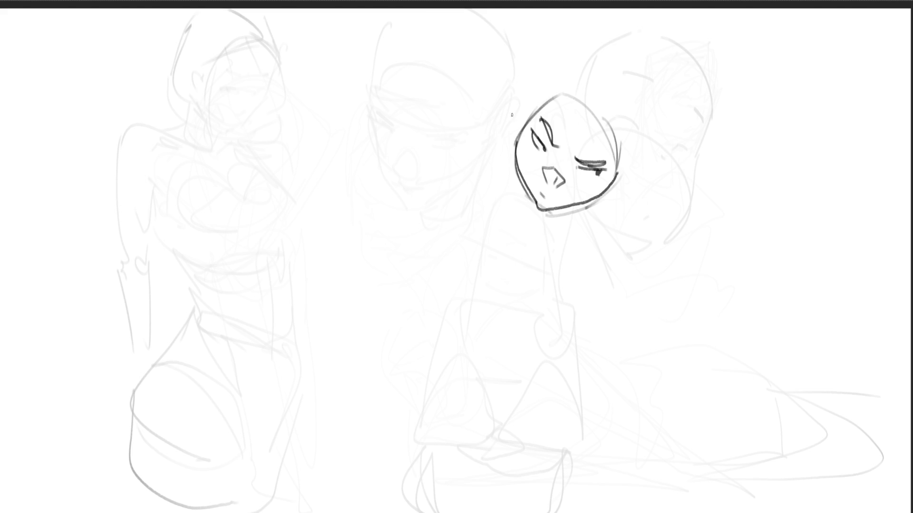
pyautogui.moveTo(517, 145); pyautogui.dragTo(552, 82)
pyautogui.moveTo(543, 118)
pyautogui.mouseDown()
pyautogui.moveTo(561, 92)
pyautogui.moveTo(614, 131)
pyautogui.moveTo(618, 154)
pyautogui.mouseUp()
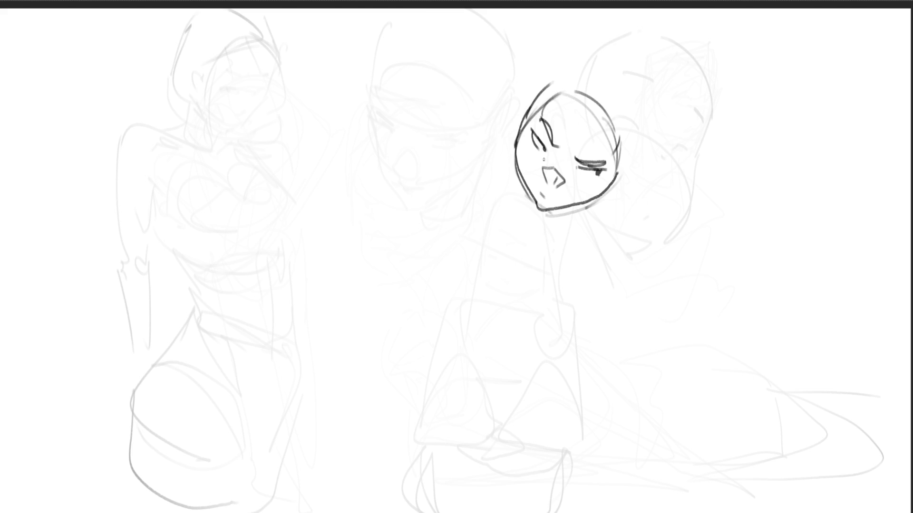
pyautogui.moveTo(525, 128)
pyautogui.mouseDown()
pyautogui.moveTo(539, 183)
pyautogui.moveTo(597, 191)
pyautogui.mouseUp()
pyautogui.hotkey('ctrl', 'z')
pyautogui.hotkey('ctrl', 'z')
# - Pencil in hair strands and volume around the inked head
pyautogui.moveTo(567, 86); pyautogui.dragTo(591, 95)
pyautogui.moveTo(628, 130); pyautogui.dragTo(609, 188)
pyautogui.moveTo(633, 147); pyautogui.dragTo(590, 206)
pyautogui.moveTo(621, 166)
pyautogui.mouseDown()
pyautogui.moveTo(639, 140)
pyautogui.moveTo(623, 175)
pyautogui.mouseUp()
pyautogui.moveTo(532, 82); pyautogui.dragTo(522, 111)
pyautogui.moveTo(573, 42); pyautogui.dragTo(538, 71)
pyautogui.moveTo(610, 35)
pyautogui.mouseDown()
pyautogui.moveTo(647, 74)
pyautogui.moveTo(650, 125)
pyautogui.mouseUp()
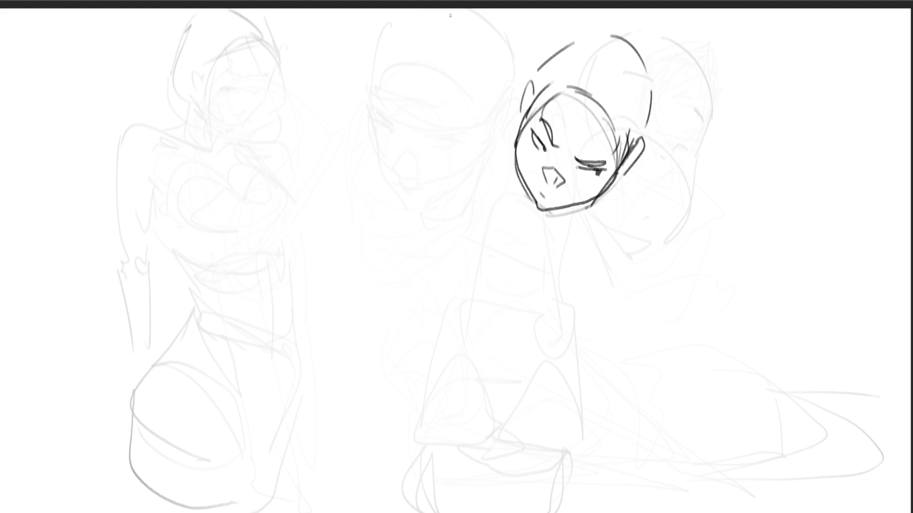
# - Draw the neighbouring face's closed left eye and open right eye darker
pyautogui.moveTo(369, 124)
pyautogui.mouseDown()
pyautogui.moveTo(396, 142)
pyautogui.moveTo(386, 148)
pyautogui.mouseUp()
pyautogui.moveTo(385, 142)
pyautogui.mouseDown()
pyautogui.moveTo(450, 140)
pyautogui.moveTo(446, 148)
pyautogui.mouseUp()
pyautogui.moveTo(438, 142); pyautogui.dragTo(454, 138)
pyautogui.moveTo(442, 142)
pyautogui.mouseDown()
pyautogui.moveTo(445, 150)
pyautogui.moveTo(457, 138)
pyautogui.mouseUp()
pyautogui.moveTo(406, 128); pyautogui.dragTo(429, 138)
pyautogui.moveTo(384, 114)
pyautogui.mouseDown()
pyautogui.moveTo(389, 124)
pyautogui.moveTo(427, 127)
pyautogui.moveTo(432, 142)
pyautogui.moveTo(394, 183)
pyautogui.moveTo(405, 177)
pyautogui.moveTo(419, 190)
pyautogui.moveTo(416, 233)
pyautogui.mouseUp()
# - Add the mouth and a pointed jawline to the neighbouring face
pyautogui.moveTo(408, 189); pyautogui.dragTo(417, 231)
pyautogui.moveTo(421, 175)
pyautogui.mouseDown()
pyautogui.moveTo(415, 182)
pyautogui.moveTo(422, 174)
pyautogui.moveTo(407, 138)
pyautogui.moveTo(415, 153)
pyautogui.moveTo(398, 181)
pyautogui.moveTo(437, 177)
pyautogui.mouseUp()
pyautogui.moveTo(473, 140); pyautogui.dragTo(439, 178)
pyautogui.moveTo(468, 159); pyautogui.dragTo(450, 179)
pyautogui.moveTo(380, 175)
pyautogui.mouseDown()
pyautogui.moveTo(413, 241)
pyautogui.moveTo(482, 170)
pyautogui.mouseUp()
pyautogui.moveTo(480, 173)
pyautogui.mouseDown()
pyautogui.moveTo(508, 94)
pyautogui.moveTo(489, 143)
pyautogui.mouseUp()
# - Draw a tall angular hat with a pointed top above the forehead
pyautogui.moveTo(359, 119)
pyautogui.mouseDown()
pyautogui.moveTo(468, 133)
pyautogui.moveTo(368, 112)
pyautogui.moveTo(363, 76)
pyautogui.moveTo(467, 131)
pyautogui.moveTo(514, 79)
pyautogui.moveTo(526, 39)
pyautogui.mouseUp()
pyautogui.moveTo(465, 85)
pyautogui.mouseDown()
pyautogui.moveTo(516, 44)
pyautogui.moveTo(502, 91)
pyautogui.mouseUp()
pyautogui.moveTo(412, 79); pyautogui.dragTo(375, 81)
pyautogui.moveTo(376, 81)
pyautogui.mouseDown()
pyautogui.moveTo(359, 45)
pyautogui.moveTo(502, 53)
pyautogui.mouseUp()
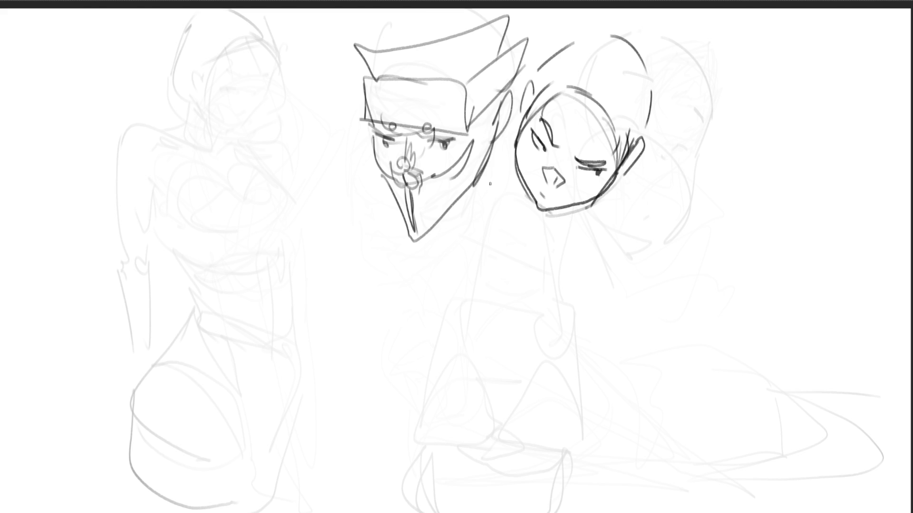
# - Block in the girl's body with long vertical and diagonal strokes below her head
pyautogui.moveTo(527, 90); pyautogui.dragTo(528, 347)
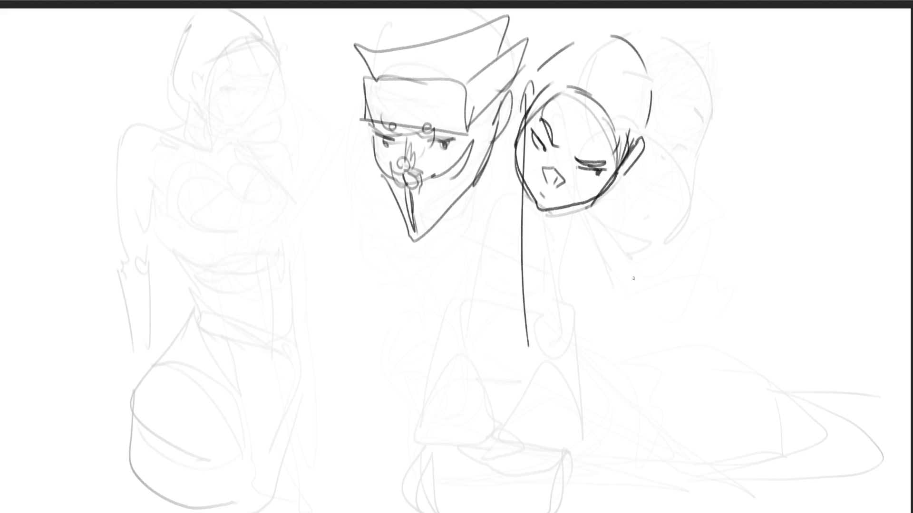
pyautogui.moveTo(619, 71); pyautogui.dragTo(540, 402)
pyautogui.moveTo(602, 55); pyautogui.dragTo(600, 380)
pyautogui.moveTo(507, 115); pyautogui.dragTo(563, 364)
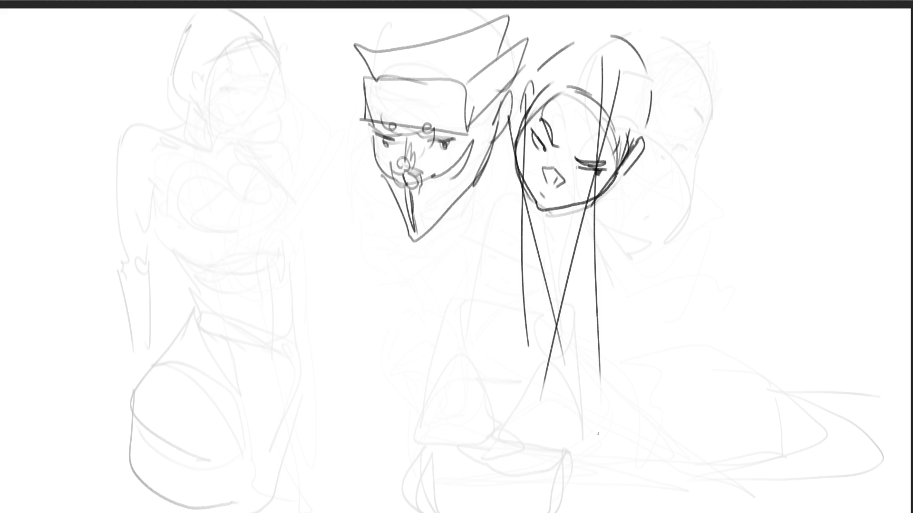
pyautogui.moveTo(461, 360)
pyautogui.mouseDown()
pyautogui.moveTo(610, 194)
pyautogui.moveTo(542, 246)
pyautogui.mouseUp()
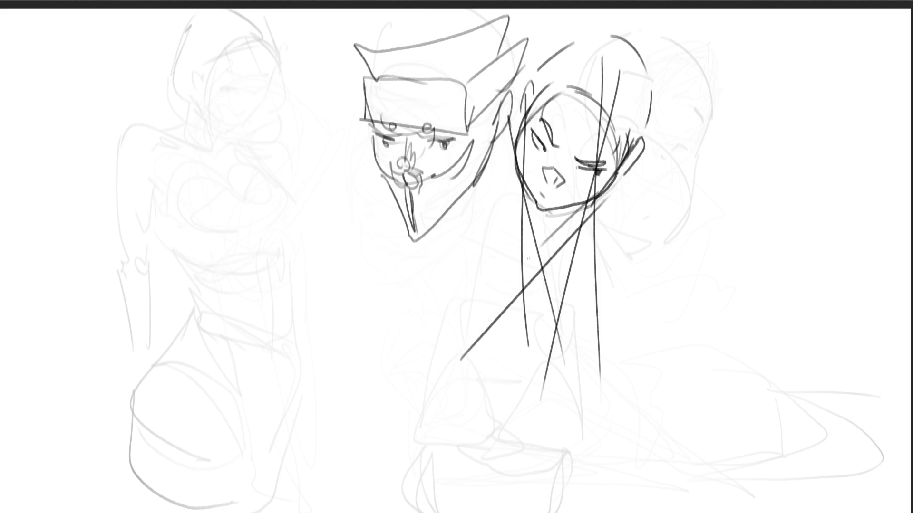
pyautogui.moveTo(599, 195)
pyautogui.mouseDown()
pyautogui.moveTo(529, 233)
pyautogui.moveTo(544, 259)
pyautogui.mouseUp()
pyautogui.moveTo(531, 217); pyautogui.dragTo(484, 380)
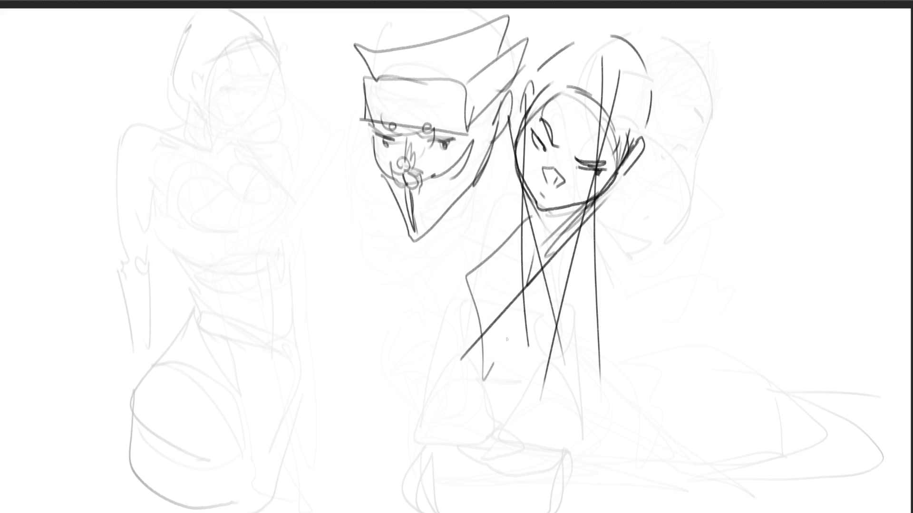
# - Add shoulder curves and diagonals around the figure's right side and lower body
pyautogui.moveTo(485, 349); pyautogui.dragTo(661, 141)
pyautogui.moveTo(690, 98); pyautogui.dragTo(647, 417)
pyautogui.moveTo(517, 407)
pyautogui.mouseDown()
pyautogui.moveTo(618, 236)
pyautogui.moveTo(712, 439)
pyautogui.mouseUp()
pyautogui.moveTo(651, 257); pyautogui.dragTo(696, 330)
pyautogui.moveTo(639, 237)
pyautogui.mouseDown()
pyautogui.moveTo(712, 258)
pyautogui.moveTo(694, 333)
pyautogui.moveTo(702, 393)
pyautogui.mouseUp()
pyautogui.moveTo(713, 321); pyautogui.dragTo(515, 439)
pyautogui.moveTo(526, 234)
pyautogui.mouseDown()
pyautogui.moveTo(458, 371)
pyautogui.moveTo(576, 451)
pyautogui.moveTo(714, 319)
pyautogui.mouseUp()
pyautogui.moveTo(726, 317)
pyautogui.mouseDown()
pyautogui.moveTo(594, 473)
pyautogui.moveTo(566, 388)
pyautogui.moveTo(477, 350)
pyautogui.moveTo(623, 380)
pyautogui.moveTo(618, 404)
pyautogui.mouseUp()
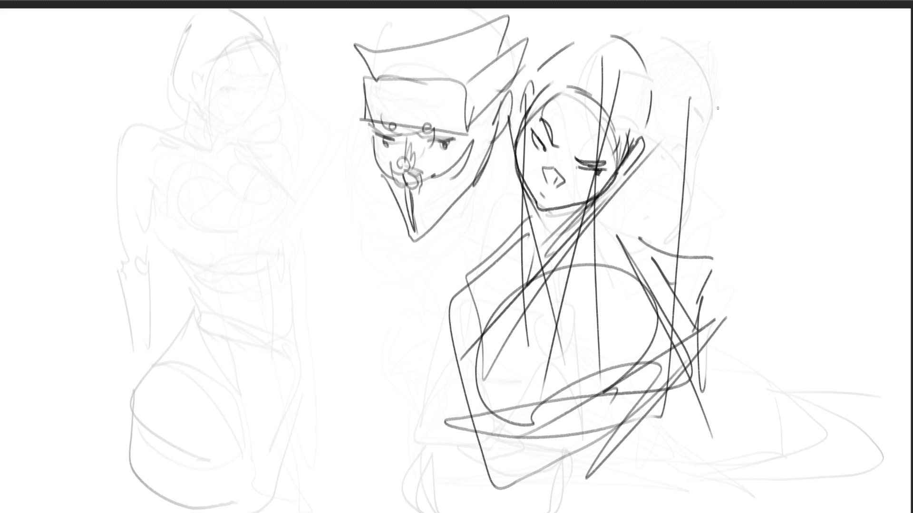
# - Sketch a rounded dark head outline on the right side of the page
pyautogui.moveTo(726, 160); pyautogui.dragTo(758, 70)
pyautogui.moveTo(711, 112)
pyautogui.mouseDown()
pyautogui.moveTo(793, 105)
pyautogui.moveTo(808, 132)
pyautogui.moveTo(793, 213)
pyautogui.moveTo(730, 181)
pyautogui.mouseUp()
pyautogui.moveTo(721, 146); pyautogui.dragTo(770, 231)
pyautogui.moveTo(732, 181); pyautogui.dragTo(734, 191)
pyautogui.moveTo(754, 224)
pyautogui.mouseDown()
pyautogui.moveTo(817, 218)
pyautogui.moveTo(774, 239)
pyautogui.mouseUp()
pyautogui.moveTo(848, 142); pyautogui.dragTo(819, 209)
pyautogui.moveTo(715, 99); pyautogui.dragTo(786, 114)
pyautogui.moveTo(715, 74); pyautogui.dragTo(788, 58)
pyautogui.moveTo(714, 76)
pyautogui.mouseDown()
pyautogui.moveTo(771, 43)
pyautogui.moveTo(851, 109)
pyautogui.mouseUp()
# - Add the skull's back, an ear, the eye line and the nose to the right head
pyautogui.moveTo(845, 64); pyautogui.dragTo(839, 150)
pyautogui.moveTo(848, 159)
pyautogui.mouseDown()
pyautogui.moveTo(862, 130)
pyautogui.moveTo(849, 164)
pyautogui.moveTo(823, 168)
pyautogui.mouseUp()
pyautogui.moveTo(737, 156)
pyautogui.mouseDown()
pyautogui.moveTo(733, 144)
pyautogui.moveTo(804, 147)
pyautogui.moveTo(781, 140)
pyautogui.moveTo(738, 157)
pyautogui.mouseUp()
pyautogui.moveTo(723, 125)
pyautogui.mouseDown()
pyautogui.moveTo(823, 113)
pyautogui.moveTo(815, 130)
pyautogui.mouseUp()
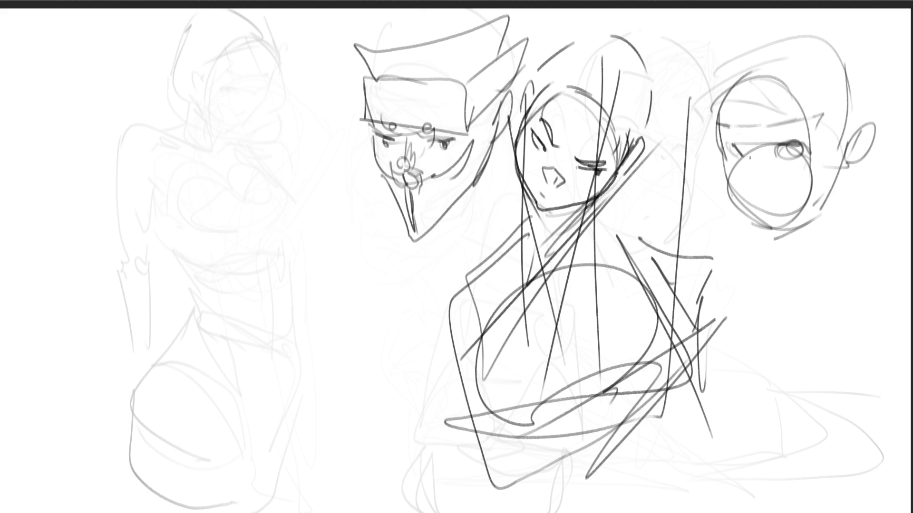
pyautogui.moveTo(740, 140)
pyautogui.mouseDown()
pyautogui.moveTo(758, 166)
pyautogui.moveTo(750, 174)
pyautogui.moveTo(761, 188)
pyautogui.moveTo(749, 189)
pyautogui.mouseUp()
pyautogui.moveTo(752, 156)
pyautogui.mouseDown()
pyautogui.moveTo(734, 184)
pyautogui.moveTo(764, 191)
pyautogui.moveTo(809, 181)
pyautogui.moveTo(770, 209)
pyautogui.moveTo(825, 202)
pyautogui.mouseUp()
# - Lengthen the jaw, redraw the cheek and ear, and line the back of the head
pyautogui.moveTo(844, 157)
pyautogui.mouseDown()
pyautogui.moveTo(822, 213)
pyautogui.moveTo(831, 190)
pyautogui.mouseUp()
pyautogui.moveTo(851, 139)
pyautogui.mouseDown()
pyautogui.moveTo(874, 121)
pyautogui.moveTo(858, 153)
pyautogui.mouseUp()
pyautogui.moveTo(827, 81); pyautogui.dragTo(840, 138)
pyautogui.moveTo(827, 105); pyautogui.dragTo(843, 148)
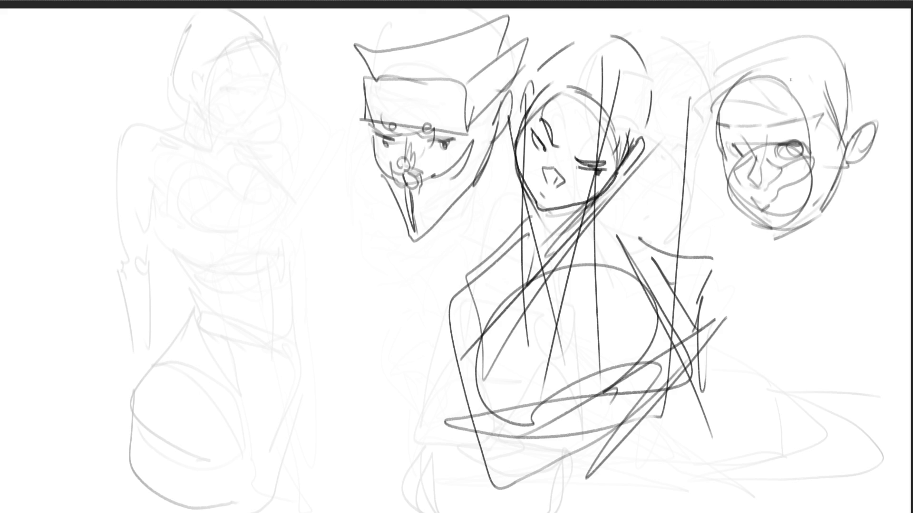
pyautogui.moveTo(714, 94)
pyautogui.mouseDown()
pyautogui.moveTo(804, 37)
pyautogui.moveTo(847, 105)
pyautogui.mouseUp()
pyautogui.moveTo(847, 64); pyautogui.dragTo(853, 132)
pyautogui.moveTo(860, 98); pyautogui.dragTo(853, 121)
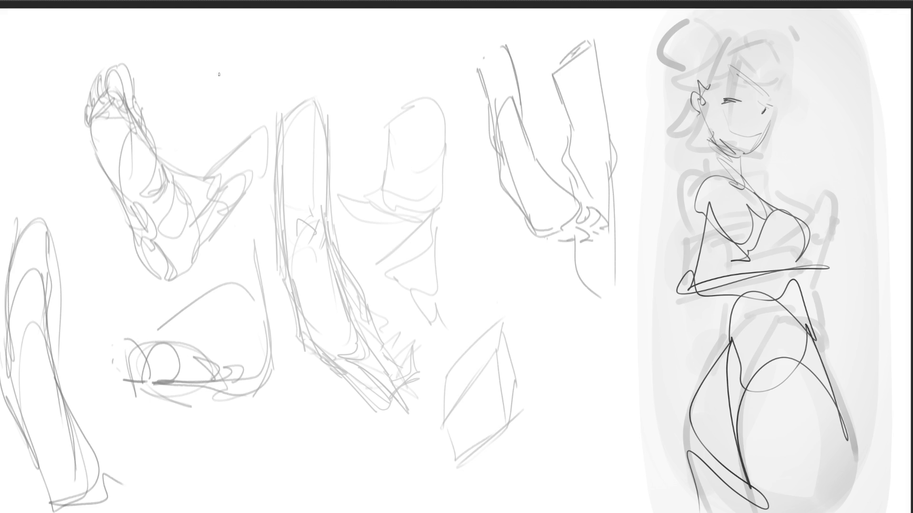
# - Draw a dark round head with dot eyes, chin and neck above the standing figure
pyautogui.moveTo(214, 81)
pyautogui.mouseDown()
pyautogui.moveTo(223, 54)
pyautogui.moveTo(275, 62)
pyautogui.moveTo(250, 111)
pyautogui.moveTo(268, 114)
pyautogui.mouseUp()
pyautogui.click(236, 93)
pyautogui.click(255, 87)
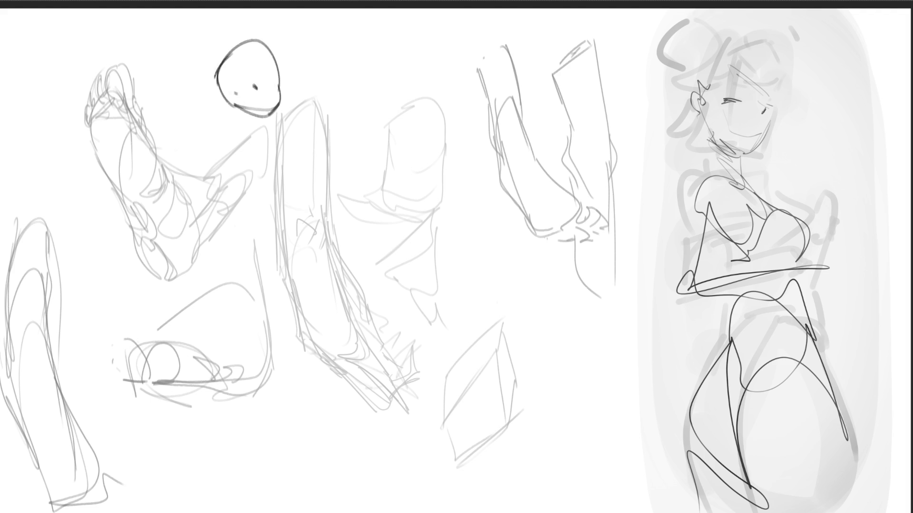
pyautogui.moveTo(228, 92); pyautogui.dragTo(258, 109)
pyautogui.moveTo(266, 75)
pyautogui.mouseDown()
pyautogui.moveTo(276, 85)
pyautogui.moveTo(248, 70)
pyautogui.moveTo(280, 112)
pyautogui.moveTo(281, 104)
pyautogui.mouseUp()
pyautogui.moveTo(279, 67)
pyautogui.mouseDown()
pyautogui.moveTo(304, 112)
pyautogui.moveTo(283, 127)
pyautogui.mouseUp()
pyautogui.moveTo(282, 126)
pyautogui.mouseDown()
pyautogui.moveTo(304, 130)
pyautogui.moveTo(281, 127)
pyautogui.mouseUp()
# - Ink the standing figure's shoulder, torso and arm lines, retracing the neck
pyautogui.moveTo(300, 108); pyautogui.dragTo(313, 171)
pyautogui.moveTo(279, 131); pyautogui.dragTo(288, 199)
pyautogui.moveTo(312, 150); pyautogui.dragTo(310, 290)
pyautogui.moveTo(309, 209)
pyautogui.mouseDown()
pyautogui.moveTo(311, 300)
pyautogui.moveTo(320, 305)
pyautogui.mouseUp()
pyautogui.moveTo(284, 85)
pyautogui.mouseDown()
pyautogui.moveTo(318, 142)
pyautogui.moveTo(277, 135)
pyautogui.moveTo(267, 235)
pyautogui.mouseUp()
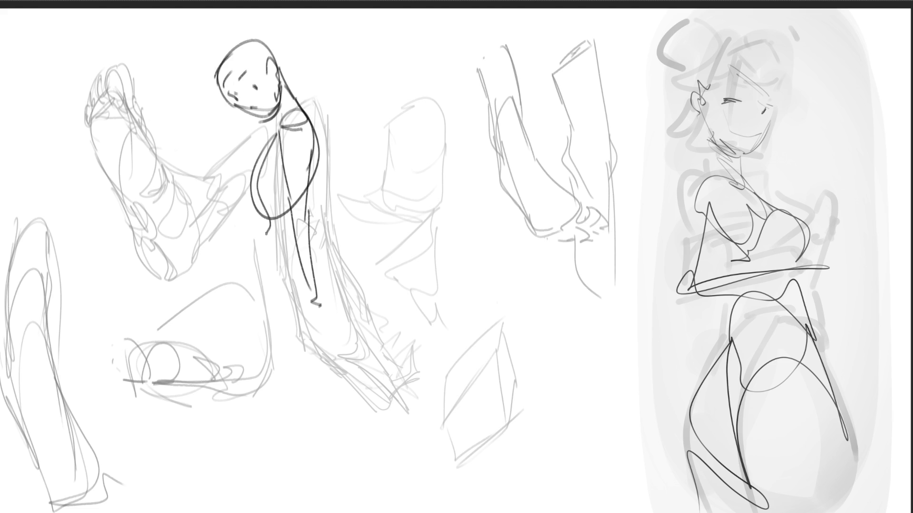
# - Ink the collar and a short flared skirt with waistband and hem
pyautogui.moveTo(270, 127)
pyautogui.mouseDown()
pyautogui.moveTo(273, 116)
pyautogui.moveTo(267, 150)
pyautogui.moveTo(239, 135)
pyautogui.moveTo(254, 160)
pyautogui.moveTo(257, 114)
pyautogui.moveTo(265, 128)
pyautogui.moveTo(259, 151)
pyautogui.moveTo(223, 166)
pyautogui.moveTo(262, 162)
pyautogui.moveTo(268, 224)
pyautogui.moveTo(309, 186)
pyautogui.moveTo(307, 233)
pyautogui.mouseUp()
pyautogui.moveTo(259, 216); pyautogui.dragTo(273, 270)
pyautogui.moveTo(258, 219)
pyautogui.mouseDown()
pyautogui.moveTo(307, 214)
pyautogui.moveTo(347, 267)
pyautogui.moveTo(273, 281)
pyautogui.moveTo(304, 309)
pyautogui.moveTo(357, 307)
pyautogui.mouseUp()
pyautogui.moveTo(356, 276); pyautogui.dragTo(375, 317)
# - Draw the long legs ending in a foot and begin the crouching figure's head outline
pyautogui.moveTo(264, 282); pyautogui.dragTo(249, 512)
pyautogui.moveTo(252, 512)
pyautogui.mouseDown()
pyautogui.moveTo(326, 327)
pyautogui.moveTo(370, 308)
pyautogui.mouseUp()
pyautogui.moveTo(364, 293); pyautogui.dragTo(400, 395)
pyautogui.moveTo(330, 343); pyautogui.dragTo(406, 466)
pyautogui.moveTo(401, 391)
pyautogui.mouseDown()
pyautogui.moveTo(430, 511)
pyautogui.moveTo(420, 499)
pyautogui.mouseUp()
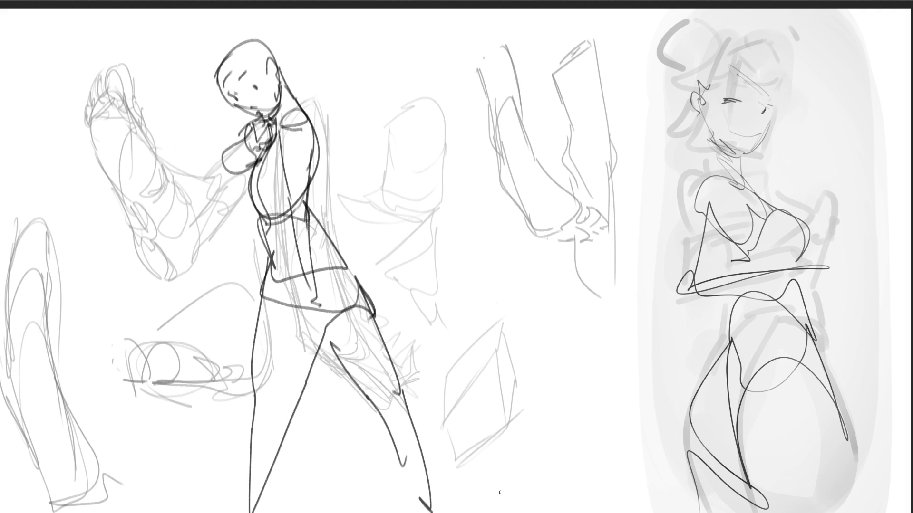
pyautogui.moveTo(433, 127)
pyautogui.mouseDown()
pyautogui.moveTo(422, 78)
pyautogui.moveTo(474, 71)
pyautogui.moveTo(477, 127)
pyautogui.mouseUp()
pyautogui.moveTo(422, 112)
pyautogui.mouseDown()
pyautogui.moveTo(435, 129)
pyautogui.moveTo(482, 124)
pyautogui.moveTo(441, 113)
pyautogui.moveTo(482, 96)
pyautogui.mouseUp()
# - Add brow, eyes, nose, mouth, ear, jaw and neck to the crouching figure
pyautogui.moveTo(463, 111)
pyautogui.mouseDown()
pyautogui.moveTo(475, 108)
pyautogui.moveTo(444, 124)
pyautogui.moveTo(457, 131)
pyautogui.mouseUp()
pyautogui.moveTo(482, 104)
pyautogui.mouseDown()
pyautogui.moveTo(484, 93)
pyautogui.moveTo(491, 97)
pyautogui.mouseUp()
pyautogui.moveTo(470, 135); pyautogui.dragTo(459, 148)
pyautogui.moveTo(452, 144)
pyautogui.mouseDown()
pyautogui.moveTo(440, 148)
pyautogui.moveTo(455, 160)
pyautogui.moveTo(433, 161)
pyautogui.moveTo(445, 142)
pyautogui.moveTo(420, 118)
pyautogui.moveTo(449, 141)
pyautogui.moveTo(441, 179)
pyautogui.moveTo(447, 228)
pyautogui.mouseUp()
pyautogui.moveTo(440, 189); pyautogui.dragTo(446, 227)
pyautogui.moveTo(441, 176); pyautogui.dragTo(432, 222)
# - Draw the crouching figure's hands and forearms on both sides of her face
pyautogui.moveTo(426, 191); pyautogui.dragTo(419, 161)
pyautogui.moveTo(418, 109); pyautogui.dragTo(413, 160)
pyautogui.moveTo(415, 108)
pyautogui.mouseDown()
pyautogui.moveTo(400, 125)
pyautogui.moveTo(433, 183)
pyautogui.moveTo(450, 181)
pyautogui.mouseUp()
pyautogui.moveTo(483, 141)
pyautogui.mouseDown()
pyautogui.moveTo(465, 158)
pyautogui.moveTo(494, 124)
pyautogui.mouseUp()
pyautogui.moveTo(493, 125)
pyautogui.mouseDown()
pyautogui.moveTo(504, 113)
pyautogui.moveTo(486, 194)
pyautogui.moveTo(504, 164)
pyautogui.moveTo(470, 215)
pyautogui.moveTo(508, 195)
pyautogui.mouseUp()
pyautogui.moveTo(524, 162)
pyautogui.mouseDown()
pyautogui.moveTo(528, 137)
pyautogui.moveTo(479, 346)
pyautogui.moveTo(429, 257)
pyautogui.moveTo(413, 192)
pyautogui.moveTo(488, 271)
pyautogui.moveTo(434, 282)
pyautogui.mouseUp()
# - Draw the folded legs and base line, then erase softly to fade all dark lines lighter
pyautogui.moveTo(430, 224)
pyautogui.mouseDown()
pyautogui.moveTo(421, 275)
pyautogui.moveTo(434, 339)
pyautogui.moveTo(465, 217)
pyautogui.mouseUp()
pyautogui.moveTo(466, 237)
pyautogui.mouseDown()
pyautogui.moveTo(498, 206)
pyautogui.moveTo(545, 350)
pyautogui.moveTo(495, 209)
pyautogui.moveTo(535, 323)
pyautogui.mouseUp()
pyautogui.moveTo(452, 214)
pyautogui.mouseDown()
pyautogui.moveTo(414, 352)
pyautogui.moveTo(464, 295)
pyautogui.moveTo(513, 334)
pyautogui.moveTo(528, 376)
pyautogui.moveTo(474, 356)
pyautogui.mouseUp()
pyautogui.moveTo(415, 351)
pyautogui.mouseDown()
pyautogui.moveTo(551, 349)
pyautogui.moveTo(527, 273)
pyautogui.moveTo(618, 322)
pyautogui.moveTo(429, 390)
pyautogui.moveTo(467, 404)
pyautogui.moveTo(444, 386)
pyautogui.moveTo(487, 406)
pyautogui.moveTo(585, 298)
pyautogui.moveTo(579, 328)
pyautogui.mouseUp()
pyautogui.moveTo(547, 282)
pyautogui.mouseDown()
pyautogui.moveTo(476, 89)
pyautogui.moveTo(504, 26)
pyautogui.moveTo(523, 151)
pyautogui.mouseUp()
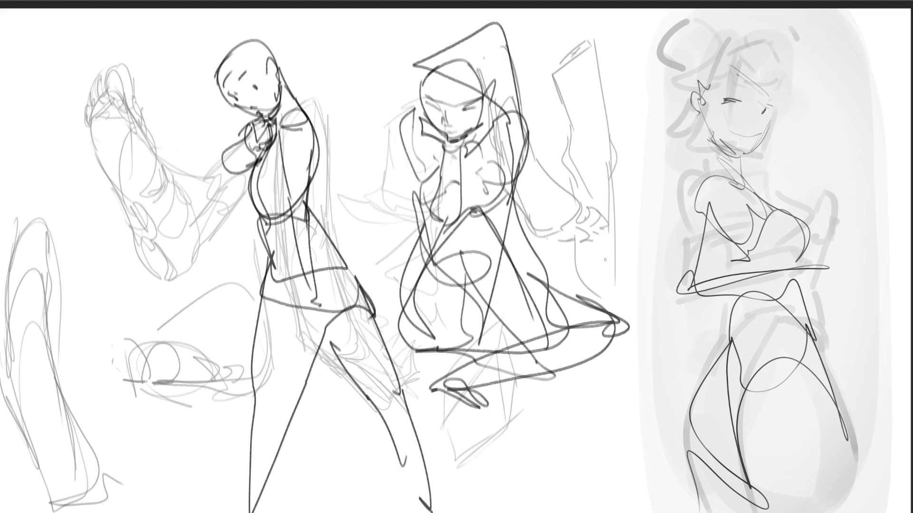
pyautogui.moveTo(721, 336)
pyautogui.mouseDown()
pyautogui.moveTo(703, 214)
pyautogui.moveTo(758, 387)
pyautogui.moveTo(621, 337)
pyautogui.moveTo(681, 284)
pyautogui.moveTo(468, 512)
pyautogui.mouseUp()
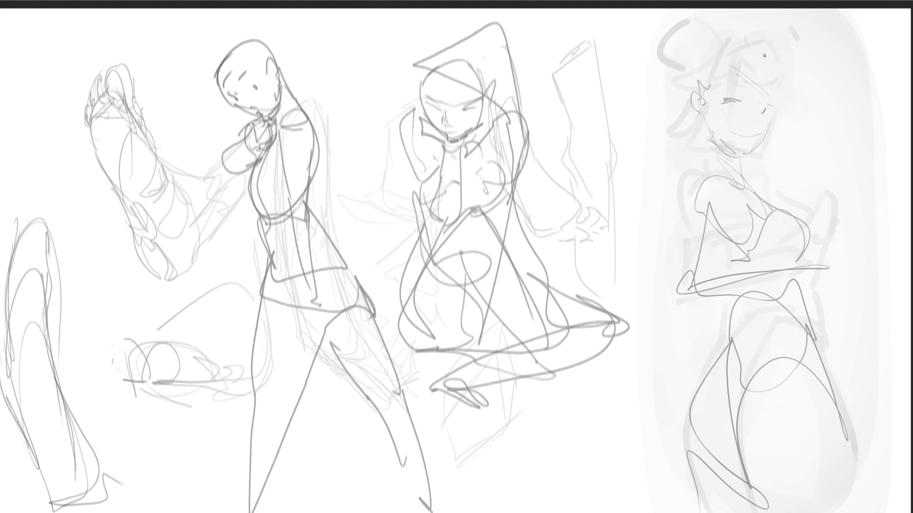
# - Draw the right figure's closed eye, jawline, hair buns, hairline and ear
pyautogui.moveTo(732, 100)
pyautogui.mouseDown()
pyautogui.moveTo(746, 101)
pyautogui.moveTo(730, 102)
pyautogui.moveTo(748, 97)
pyautogui.moveTo(753, 83)
pyautogui.moveTo(761, 119)
pyautogui.moveTo(775, 98)
pyautogui.moveTo(759, 148)
pyautogui.moveTo(745, 155)
pyautogui.moveTo(727, 147)
pyautogui.moveTo(740, 171)
pyautogui.mouseUp()
pyautogui.moveTo(714, 141); pyautogui.dragTo(738, 156)
pyautogui.moveTo(699, 21); pyautogui.dragTo(656, 57)
pyautogui.moveTo(733, 29); pyautogui.dragTo(766, 35)
pyautogui.moveTo(703, 37); pyautogui.dragTo(789, 74)
# - Add the collar, a cheek mark, more bun strokes and a darker jaw and neck
pyautogui.moveTo(675, 69); pyautogui.dragTo(699, 127)
pyautogui.moveTo(686, 95); pyautogui.dragTo(707, 114)
pyautogui.moveTo(709, 148); pyautogui.dragTo(744, 170)
pyautogui.moveTo(763, 114); pyautogui.dragTo(760, 121)
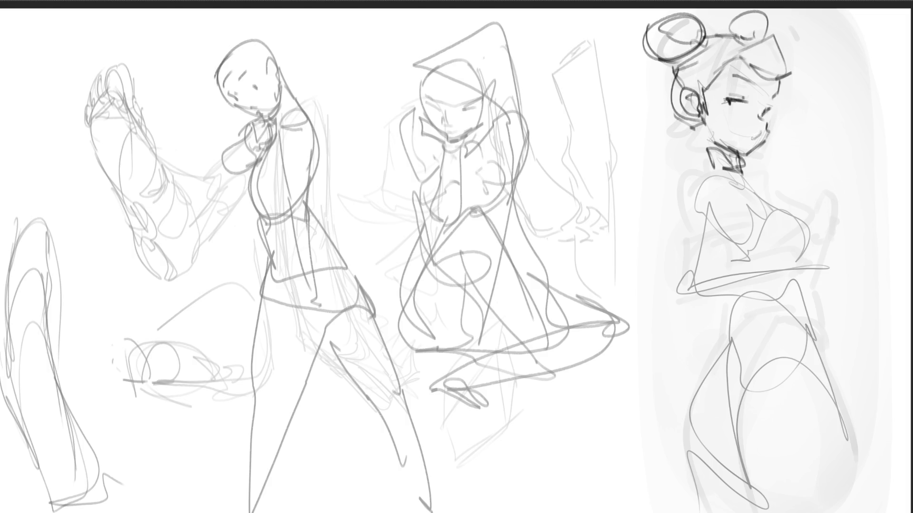
pyautogui.moveTo(785, 84); pyautogui.dragTo(776, 101)
pyautogui.moveTo(702, 122)
pyautogui.mouseDown()
pyautogui.moveTo(730, 151)
pyautogui.moveTo(714, 147)
pyautogui.moveTo(712, 156)
pyautogui.moveTo(707, 143)
pyautogui.moveTo(708, 170)
pyautogui.mouseUp()
# - Outline the shoulder, chest, waistline and arm ending in a cuffed wrist and hand
pyautogui.moveTo(704, 172)
pyautogui.mouseDown()
pyautogui.moveTo(693, 199)
pyautogui.moveTo(737, 177)
pyautogui.moveTo(726, 237)
pyautogui.mouseUp()
pyautogui.moveTo(741, 205); pyautogui.dragTo(731, 227)
pyautogui.moveTo(696, 192); pyautogui.dragTo(677, 278)
pyautogui.moveTo(695, 231)
pyautogui.mouseDown()
pyautogui.moveTo(680, 261)
pyautogui.moveTo(722, 219)
pyautogui.mouseUp()
pyautogui.moveTo(723, 227)
pyautogui.mouseDown()
pyautogui.moveTo(719, 256)
pyautogui.moveTo(678, 309)
pyautogui.moveTo(732, 298)
pyautogui.moveTo(733, 264)
pyautogui.moveTo(810, 261)
pyautogui.mouseUp()
pyautogui.moveTo(690, 313)
pyautogui.mouseDown()
pyautogui.moveTo(819, 281)
pyautogui.moveTo(825, 268)
pyautogui.moveTo(818, 289)
pyautogui.moveTo(805, 288)
pyautogui.mouseUp()
pyautogui.moveTo(805, 259)
pyautogui.mouseDown()
pyautogui.moveTo(823, 265)
pyautogui.moveTo(815, 293)
pyautogui.mouseUp()
pyautogui.moveTo(811, 284)
pyautogui.mouseDown()
pyautogui.moveTo(809, 297)
pyautogui.moveTo(818, 252)
pyautogui.moveTo(836, 286)
pyautogui.moveTo(870, 282)
pyautogui.moveTo(868, 291)
pyautogui.mouseUp()
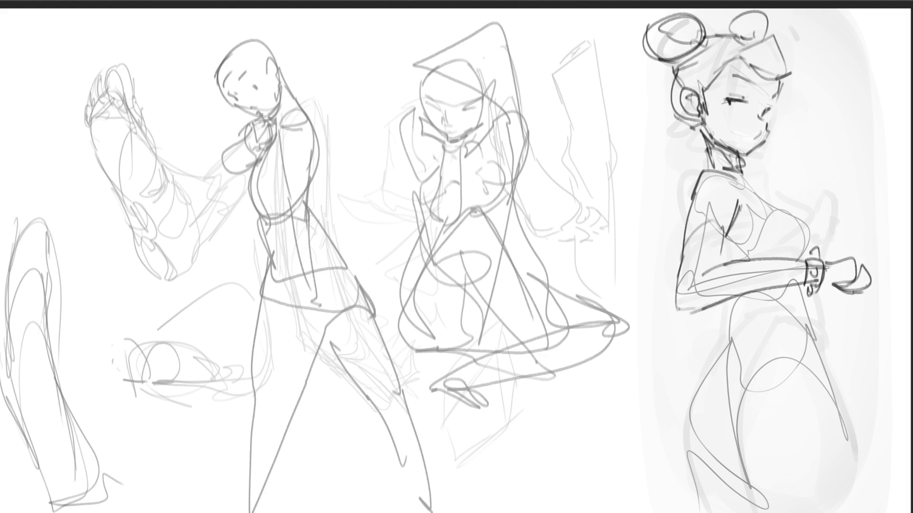
# - Ink the right figure's bent elbow, forearm, wrist and chest contour with dark pen strokes
pyautogui.moveTo(728, 229)
pyautogui.mouseDown()
pyautogui.moveTo(714, 269)
pyautogui.moveTo(732, 251)
pyautogui.moveTo(730, 264)
pyautogui.moveTo(766, 243)
pyautogui.mouseUp()
pyautogui.moveTo(742, 187)
pyautogui.mouseDown()
pyautogui.moveTo(727, 243)
pyautogui.moveTo(742, 239)
pyautogui.mouseUp()
pyautogui.moveTo(691, 190); pyautogui.dragTo(685, 203)
pyautogui.moveTo(728, 257); pyautogui.dragTo(736, 265)
pyautogui.moveTo(739, 179); pyautogui.dragTo(795, 216)
pyautogui.moveTo(734, 183)
pyautogui.mouseDown()
pyautogui.moveTo(822, 228)
pyautogui.moveTo(823, 247)
pyautogui.mouseUp()
pyautogui.moveTo(762, 257); pyautogui.dragTo(785, 253)
pyautogui.moveTo(830, 236); pyautogui.dragTo(811, 256)
pyautogui.moveTo(796, 257); pyautogui.dragTo(817, 252)
# - Draw the waist belt line, the hip and leg contours to the page bottom, and small chest details
pyautogui.moveTo(735, 293)
pyautogui.mouseDown()
pyautogui.moveTo(731, 311)
pyautogui.moveTo(828, 298)
pyautogui.mouseUp()
pyautogui.moveTo(722, 309)
pyautogui.mouseDown()
pyautogui.moveTo(830, 296)
pyautogui.moveTo(748, 298)
pyautogui.mouseUp()
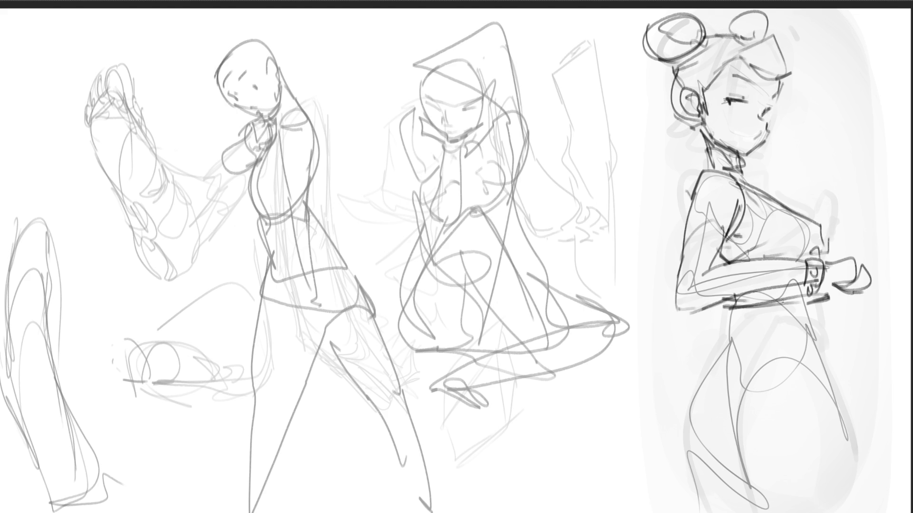
pyautogui.moveTo(779, 252)
pyautogui.mouseDown()
pyautogui.moveTo(786, 309)
pyautogui.moveTo(760, 451)
pyautogui.moveTo(770, 502)
pyautogui.mouseUp()
pyautogui.moveTo(808, 306)
pyautogui.mouseDown()
pyautogui.moveTo(809, 371)
pyautogui.moveTo(837, 416)
pyautogui.mouseUp()
pyautogui.moveTo(818, 374); pyautogui.dragTo(855, 512)
pyautogui.moveTo(736, 315)
pyautogui.mouseDown()
pyautogui.moveTo(709, 404)
pyautogui.moveTo(709, 512)
pyautogui.mouseUp()
pyautogui.moveTo(718, 365); pyautogui.dragTo(690, 454)
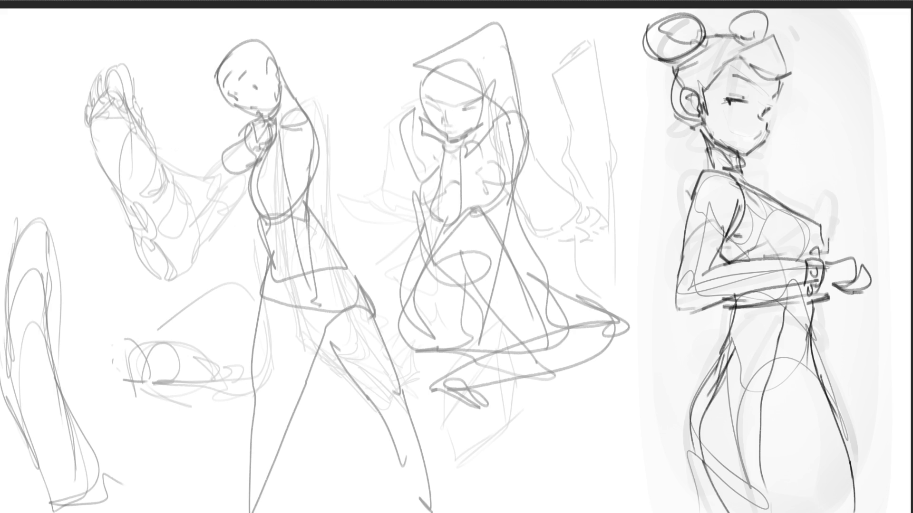
pyautogui.moveTo(759, 464); pyautogui.dragTo(775, 512)
pyautogui.moveTo(793, 194)
pyautogui.mouseDown()
pyautogui.moveTo(818, 183)
pyautogui.moveTo(784, 208)
pyautogui.moveTo(826, 186)
pyautogui.moveTo(833, 215)
pyautogui.moveTo(825, 172)
pyautogui.moveTo(845, 253)
pyautogui.mouseUp()
pyautogui.moveTo(748, 178); pyautogui.dragTo(770, 193)
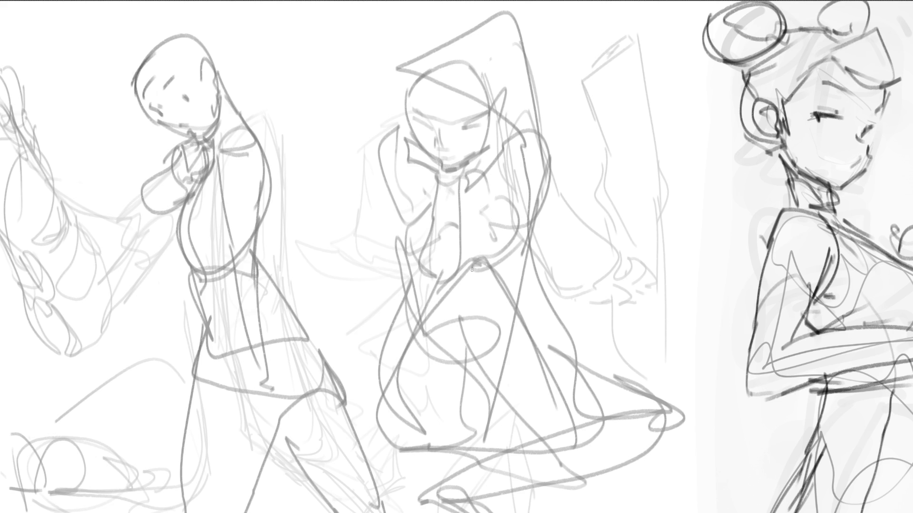
# - Mirror the canvas view, mark the standing figure's eye and rough a construction box around her head
pyautogui.press('m')
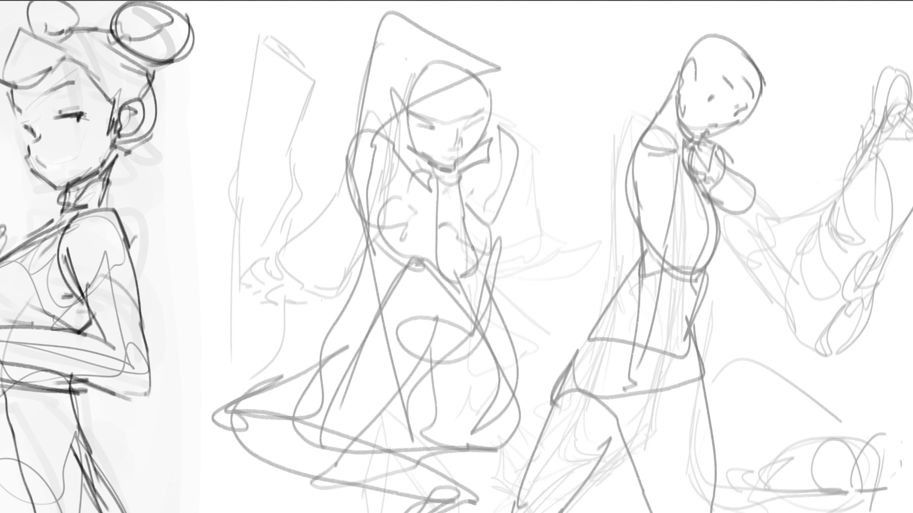
pyautogui.moveTo(716, 96)
pyautogui.mouseDown()
pyautogui.moveTo(733, 119)
pyautogui.moveTo(741, 113)
pyautogui.mouseUp()
pyautogui.moveTo(782, 72); pyautogui.dragTo(693, 173)
pyautogui.moveTo(640, 49)
pyautogui.mouseDown()
pyautogui.moveTo(698, 163)
pyautogui.moveTo(708, 155)
pyautogui.mouseUp()
pyautogui.moveTo(636, 107); pyautogui.dragTo(722, 17)
pyautogui.moveTo(720, 9); pyautogui.dragTo(776, 81)
pyautogui.moveTo(716, 12); pyautogui.dragTo(774, 84)
# - Add diagonal construction lines down the figure's side, torso and hip
pyautogui.moveTo(678, 59); pyautogui.dragTo(624, 188)
pyautogui.moveTo(677, 79); pyautogui.dragTo(623, 206)
pyautogui.moveTo(685, 134)
pyautogui.mouseDown()
pyautogui.moveTo(703, 238)
pyautogui.moveTo(702, 301)
pyautogui.mouseUp()
pyautogui.moveTo(625, 162); pyautogui.dragTo(701, 318)
pyautogui.moveTo(666, 244); pyautogui.dragTo(633, 190)
pyautogui.moveTo(656, 147)
pyautogui.mouseDown()
pyautogui.moveTo(716, 295)
pyautogui.moveTo(736, 390)
pyautogui.mouseUp()
pyautogui.moveTo(670, 194); pyautogui.dragTo(741, 397)
# - Sketch flowing hair strands past the shoulder, plus the shoulder and arm lines
pyautogui.moveTo(710, 291); pyautogui.dragTo(699, 180)
pyautogui.moveTo(694, 164); pyautogui.dragTo(750, 223)
pyautogui.moveTo(694, 154)
pyautogui.mouseDown()
pyautogui.moveTo(768, 189)
pyautogui.moveTo(773, 217)
pyautogui.mouseUp()
pyautogui.moveTo(734, 175); pyautogui.dragTo(763, 196)
pyautogui.moveTo(706, 152); pyautogui.dragTo(734, 176)
pyautogui.moveTo(708, 160); pyautogui.dragTo(703, 267)
# - Rough in the torso curves, hip line, skirt and legs down to the bottom
pyautogui.moveTo(632, 215)
pyautogui.mouseDown()
pyautogui.moveTo(664, 304)
pyautogui.moveTo(725, 273)
pyautogui.mouseUp()
pyautogui.moveTo(693, 305); pyautogui.dragTo(644, 335)
pyautogui.moveTo(647, 274)
pyautogui.mouseDown()
pyautogui.moveTo(617, 313)
pyautogui.moveTo(718, 295)
pyautogui.moveTo(703, 383)
pyautogui.mouseUp()
pyautogui.moveTo(614, 364); pyautogui.dragTo(701, 409)
pyautogui.moveTo(600, 347); pyautogui.dragTo(666, 501)
pyautogui.moveTo(673, 366); pyautogui.dragTo(649, 512)
pyautogui.moveTo(717, 304); pyautogui.dragTo(655, 443)
pyautogui.moveTo(718, 433); pyautogui.dragTo(719, 512)
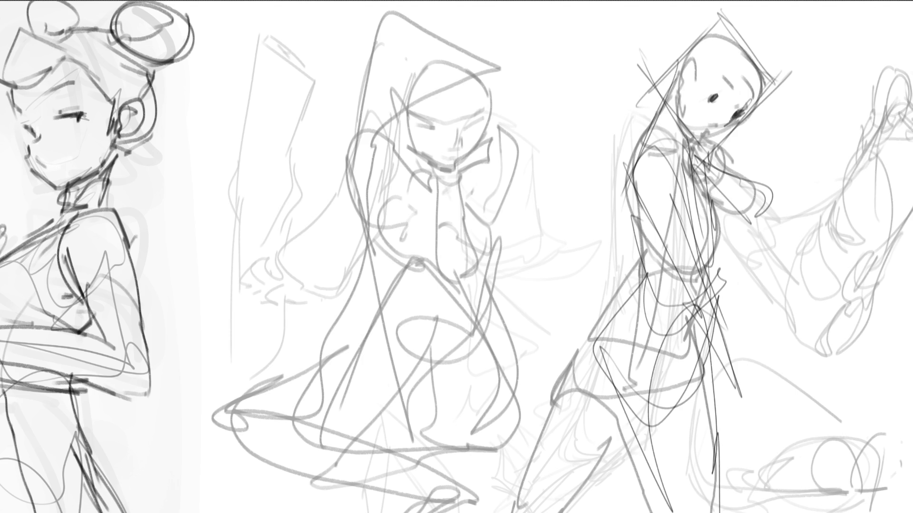
# - Zoom out and pencil the bun-haired figure's hip, leg and foot, then undo a stray top stroke
pyautogui.scroll(-2, 456, 57)
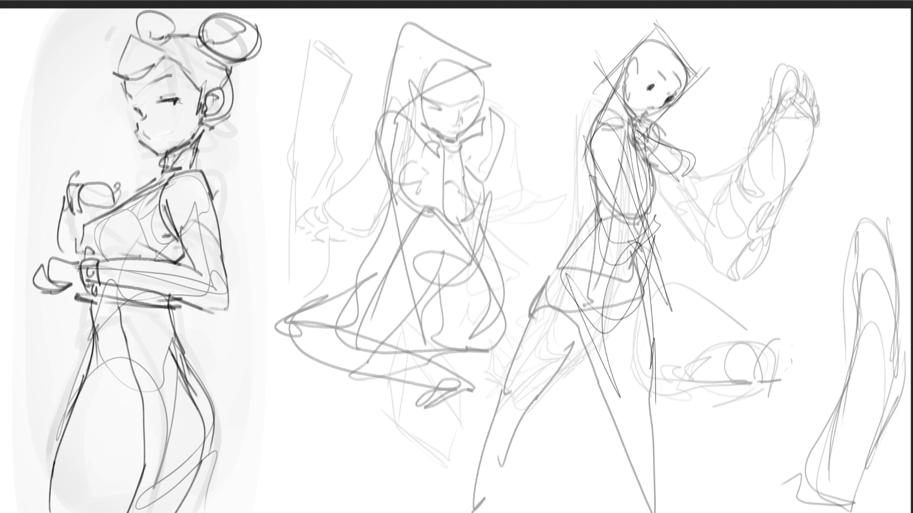
pyautogui.moveTo(172, 305)
pyautogui.mouseDown()
pyautogui.moveTo(185, 364)
pyautogui.moveTo(222, 405)
pyautogui.mouseUp()
pyautogui.moveTo(186, 350)
pyautogui.mouseDown()
pyautogui.moveTo(226, 442)
pyautogui.moveTo(167, 505)
pyautogui.mouseUp()
pyautogui.moveTo(220, 475); pyautogui.dragTo(249, 512)
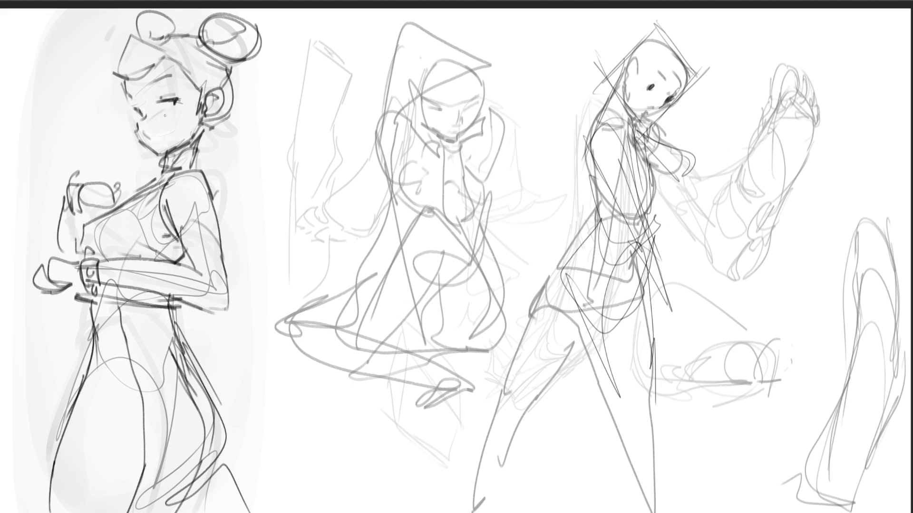
pyautogui.moveTo(262, 115); pyautogui.dragTo(342, 114)
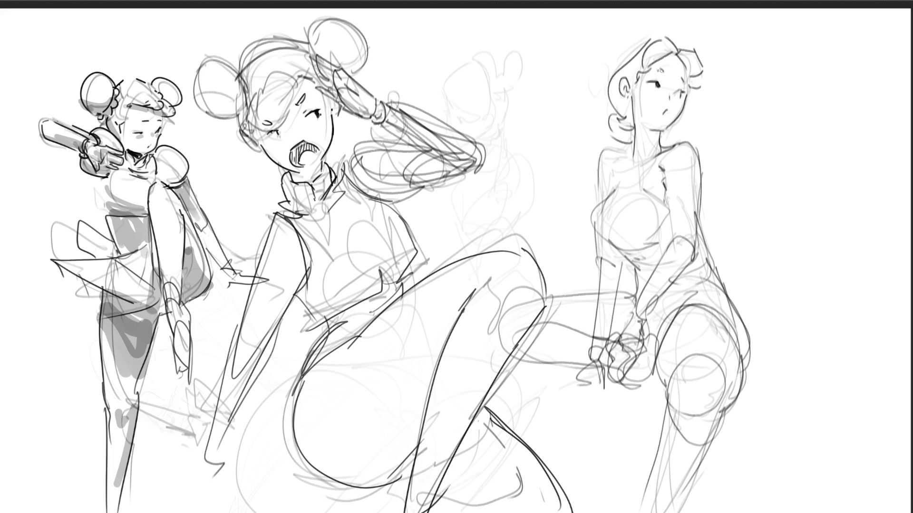
pyautogui.hotkey('ctrl', 'z')
pyautogui.hotkey('ctrl', 'z')
# - Draw the right figure's lips and hatch neck shading, undoing rejected eye and face strokes
pyautogui.moveTo(680, 75)
pyautogui.mouseDown()
pyautogui.moveTo(677, 83)
pyautogui.moveTo(680, 42)
pyautogui.moveTo(705, 64)
pyautogui.moveTo(701, 99)
pyautogui.moveTo(665, 85)
pyautogui.mouseUp()
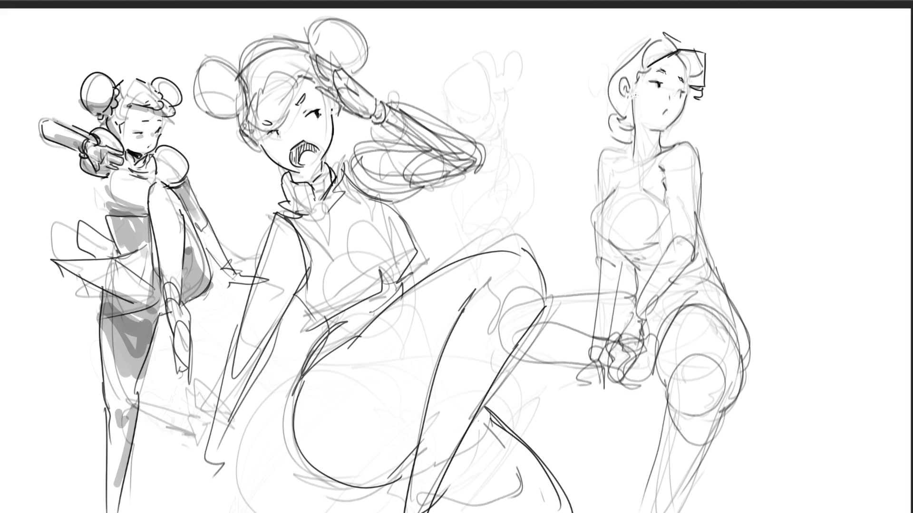
pyautogui.hotkey('ctrl', 'z')
pyautogui.moveTo(658, 90); pyautogui.dragTo(672, 100)
pyautogui.hotkey('ctrl', 'z')
pyautogui.hotkey('ctrl', 'z')
pyautogui.hotkey('ctrl', 'z')
pyautogui.moveTo(665, 114)
pyautogui.mouseDown()
pyautogui.moveTo(670, 110)
pyautogui.moveTo(665, 130)
pyautogui.moveTo(651, 132)
pyautogui.moveTo(666, 148)
pyautogui.moveTo(655, 134)
pyautogui.moveTo(664, 138)
pyautogui.moveTo(646, 145)
pyautogui.mouseUp()
pyautogui.moveTo(643, 138)
pyautogui.mouseDown()
pyautogui.moveTo(651, 155)
pyautogui.moveTo(662, 139)
pyautogui.mouseUp()
pyautogui.moveTo(652, 136); pyautogui.dragTo(658, 156)
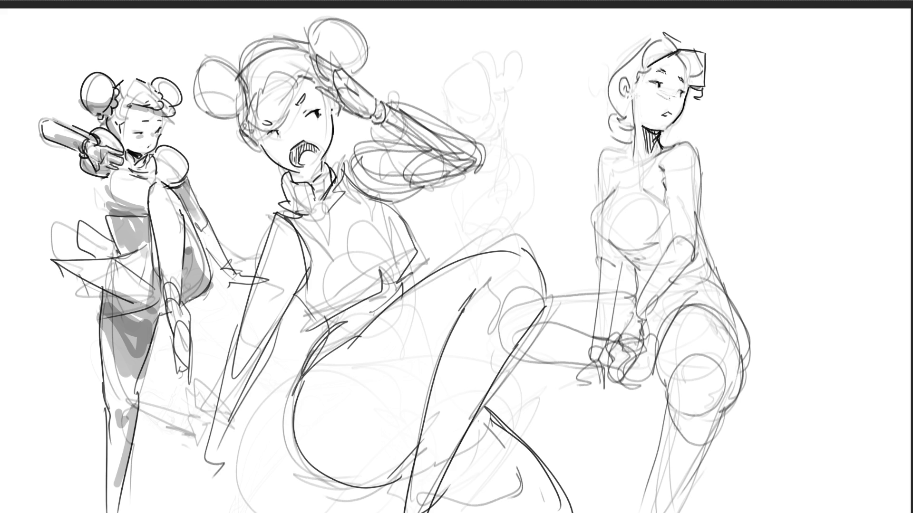
# - Outline the earring, ear, hair edge, collar, shoulders, arm and chest in dark pen
pyautogui.moveTo(630, 98)
pyautogui.mouseDown()
pyautogui.moveTo(631, 105)
pyautogui.moveTo(617, 97)
pyautogui.moveTo(626, 76)
pyautogui.mouseUp()
pyautogui.moveTo(623, 84)
pyautogui.mouseDown()
pyautogui.moveTo(662, 31)
pyautogui.moveTo(689, 49)
pyautogui.mouseUp()
pyautogui.moveTo(611, 73)
pyautogui.mouseDown()
pyautogui.moveTo(611, 121)
pyautogui.moveTo(619, 119)
pyautogui.mouseUp()
pyautogui.moveTo(684, 97)
pyautogui.mouseDown()
pyautogui.moveTo(698, 123)
pyautogui.moveTo(664, 140)
pyautogui.moveTo(707, 138)
pyautogui.moveTo(703, 162)
pyautogui.mouseUp()
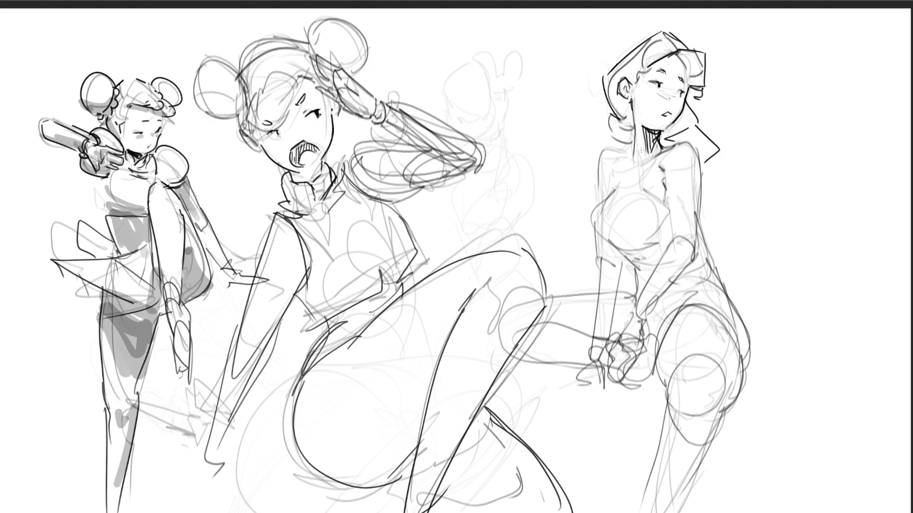
pyautogui.moveTo(640, 170)
pyautogui.mouseDown()
pyautogui.moveTo(673, 145)
pyautogui.moveTo(702, 177)
pyautogui.mouseUp()
pyautogui.moveTo(626, 147)
pyautogui.mouseDown()
pyautogui.moveTo(595, 175)
pyautogui.moveTo(598, 201)
pyautogui.mouseUp()
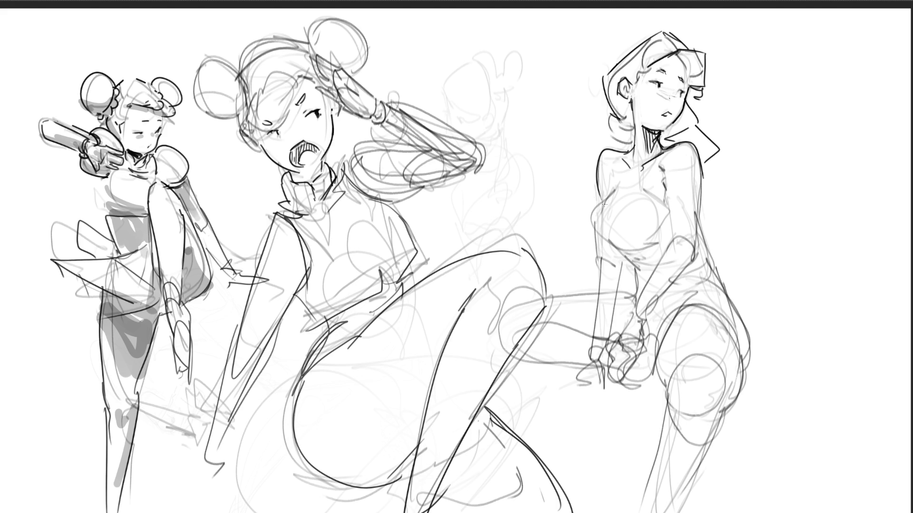
pyautogui.moveTo(603, 201)
pyautogui.mouseDown()
pyautogui.moveTo(646, 220)
pyautogui.moveTo(670, 217)
pyautogui.mouseUp()
pyautogui.moveTo(585, 222)
pyautogui.mouseDown()
pyautogui.moveTo(622, 256)
pyautogui.moveTo(654, 248)
pyautogui.moveTo(671, 223)
pyautogui.moveTo(671, 246)
pyautogui.moveTo(700, 198)
pyautogui.moveTo(710, 244)
pyautogui.moveTo(623, 254)
pyautogui.moveTo(620, 262)
pyautogui.moveTo(589, 258)
pyautogui.moveTo(629, 264)
pyautogui.moveTo(635, 295)
pyautogui.moveTo(675, 281)
pyautogui.mouseUp()
# - Add diagonal lines below the chest flap and down toward the hands
pyautogui.moveTo(702, 243); pyautogui.dragTo(711, 273)
pyautogui.moveTo(703, 278)
pyautogui.mouseDown()
pyautogui.moveTo(657, 302)
pyautogui.moveTo(710, 269)
pyautogui.mouseUp()
pyautogui.moveTo(707, 271)
pyautogui.mouseDown()
pyautogui.moveTo(716, 276)
pyautogui.moveTo(646, 374)
pyautogui.mouseUp()
pyautogui.moveTo(630, 292)
pyautogui.mouseDown()
pyautogui.moveTo(608, 341)
pyautogui.moveTo(618, 359)
pyautogui.mouseUp()
pyautogui.moveTo(647, 375); pyautogui.dragTo(647, 398)
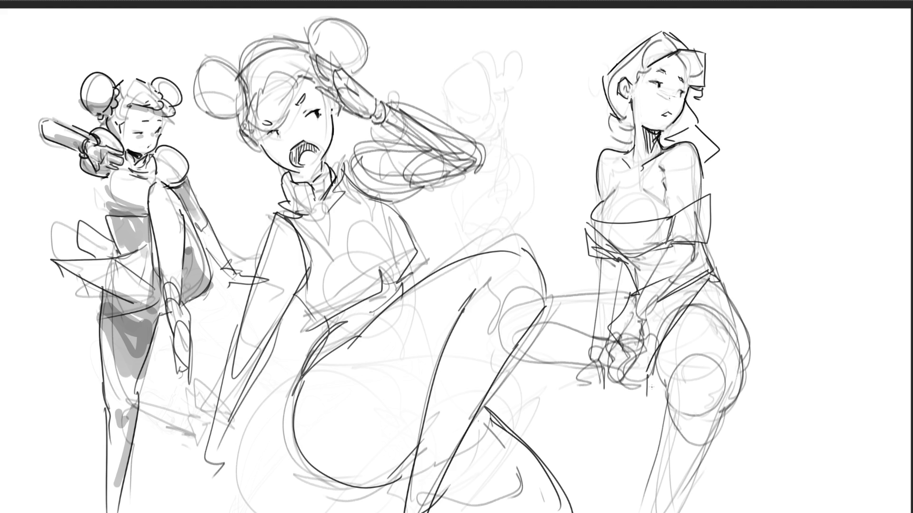
# - Ink the flared skirt with its pointed hem, draped hip shape and downward fold lines
pyautogui.moveTo(713, 275); pyautogui.dragTo(742, 324)
pyautogui.moveTo(716, 292); pyautogui.dragTo(769, 361)
pyautogui.moveTo(759, 328)
pyautogui.mouseDown()
pyautogui.moveTo(747, 369)
pyautogui.moveTo(823, 364)
pyautogui.mouseUp()
pyautogui.moveTo(753, 378)
pyautogui.mouseDown()
pyautogui.moveTo(808, 375)
pyautogui.moveTo(790, 370)
pyautogui.mouseUp()
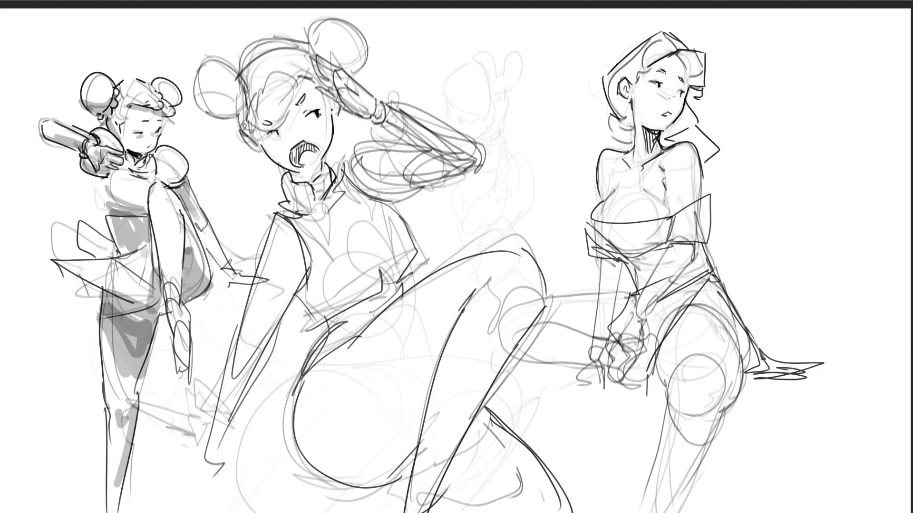
pyautogui.moveTo(710, 274)
pyautogui.mouseDown()
pyautogui.moveTo(697, 251)
pyautogui.moveTo(747, 290)
pyautogui.moveTo(764, 343)
pyautogui.mouseUp()
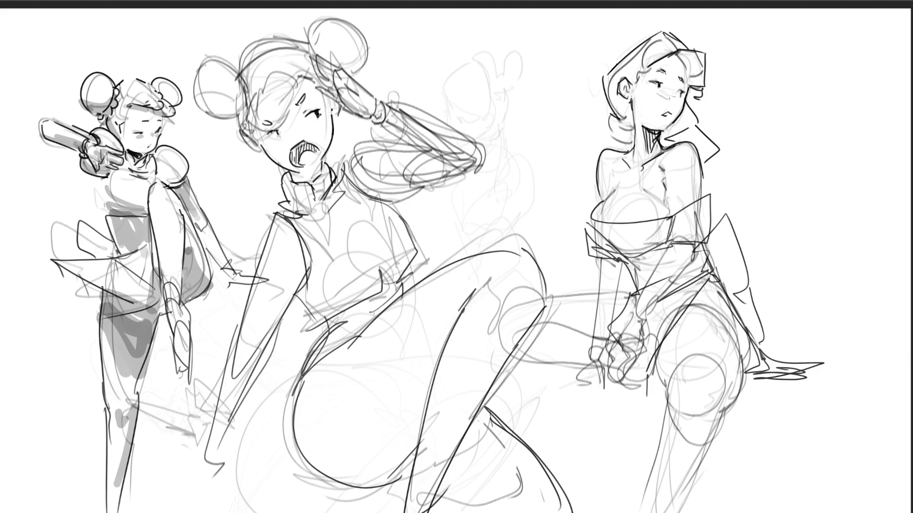
pyautogui.moveTo(669, 237)
pyautogui.mouseDown()
pyautogui.moveTo(631, 306)
pyautogui.moveTo(628, 386)
pyautogui.mouseUp()
pyautogui.moveTo(698, 246); pyautogui.dragTo(641, 401)
pyautogui.moveTo(598, 261); pyautogui.dragTo(600, 367)
pyautogui.moveTo(591, 290); pyautogui.dragTo(618, 259)
pyautogui.moveTo(630, 300); pyautogui.dragTo(611, 347)
pyautogui.moveTo(612, 347); pyautogui.dragTo(600, 396)
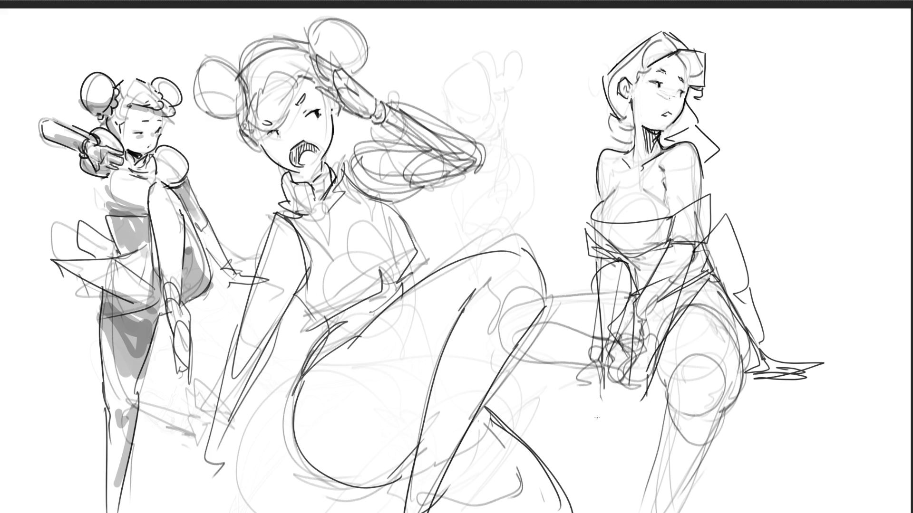
# - Darken the thigh, knee and lower leg contours and lighten the knee-cap ovals
pyautogui.moveTo(658, 357)
pyautogui.mouseDown()
pyautogui.moveTo(661, 397)
pyautogui.moveTo(679, 315)
pyautogui.moveTo(721, 283)
pyautogui.moveTo(750, 373)
pyautogui.moveTo(759, 370)
pyautogui.moveTo(740, 383)
pyautogui.moveTo(727, 413)
pyautogui.mouseUp()
pyautogui.moveTo(669, 393)
pyautogui.mouseDown()
pyautogui.moveTo(705, 407)
pyautogui.moveTo(707, 425)
pyautogui.moveTo(665, 439)
pyautogui.moveTo(668, 505)
pyautogui.mouseUp()
pyautogui.moveTo(725, 398); pyautogui.dragTo(694, 512)
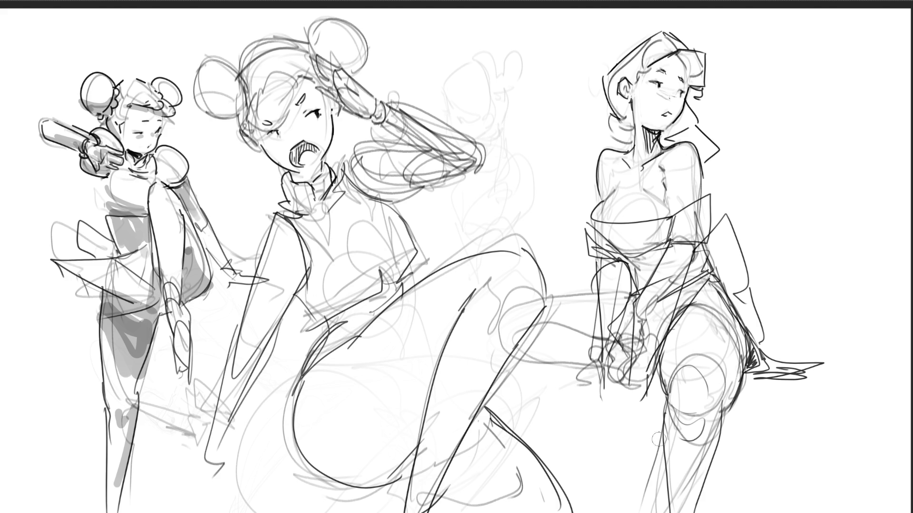
pyautogui.moveTo(673, 432)
pyautogui.mouseDown()
pyautogui.moveTo(695, 483)
pyautogui.moveTo(695, 367)
pyautogui.moveTo(671, 380)
pyautogui.moveTo(690, 318)
pyautogui.moveTo(680, 323)
pyautogui.moveTo(694, 314)
pyautogui.moveTo(711, 328)
pyautogui.moveTo(705, 349)
pyautogui.moveTo(720, 390)
pyautogui.moveTo(700, 315)
pyautogui.moveTo(726, 336)
pyautogui.moveTo(702, 309)
pyautogui.moveTo(724, 320)
pyautogui.moveTo(710, 303)
pyautogui.moveTo(702, 338)
pyautogui.moveTo(699, 331)
pyautogui.moveTo(712, 355)
pyautogui.moveTo(728, 362)
pyautogui.moveTo(719, 316)
pyautogui.moveTo(738, 342)
pyautogui.moveTo(727, 325)
pyautogui.moveTo(736, 336)
pyautogui.moveTo(725, 396)
pyautogui.moveTo(699, 386)
pyautogui.moveTo(700, 441)
pyautogui.moveTo(733, 372)
pyautogui.moveTo(732, 462)
pyautogui.moveTo(706, 416)
pyautogui.moveTo(706, 388)
pyautogui.moveTo(724, 384)
pyautogui.moveTo(695, 439)
pyautogui.moveTo(685, 440)
pyautogui.moveTo(675, 417)
pyautogui.mouseUp()
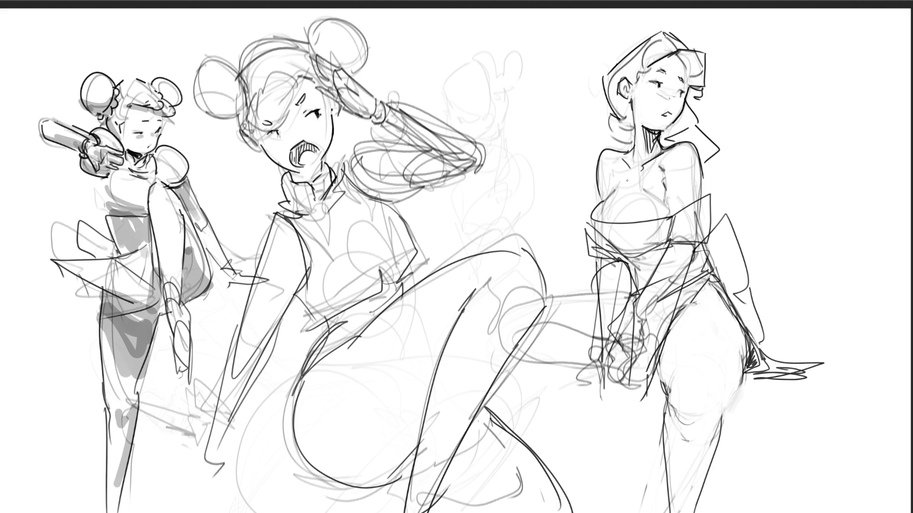
# - Darken the chest edges, undoing two strokes, and draw lines across the hip and arm
pyautogui.moveTo(612, 205); pyautogui.dragTo(604, 224)
pyautogui.moveTo(635, 188); pyautogui.dragTo(615, 203)
pyautogui.moveTo(665, 194); pyautogui.dragTo(670, 215)
pyautogui.hotkey('ctrl', 'z')
pyautogui.hotkey('ctrl', 'z')
pyautogui.moveTo(505, 365)
pyautogui.mouseDown()
pyautogui.moveTo(575, 378)
pyautogui.moveTo(602, 366)
pyautogui.mouseUp()
pyautogui.hotkey('ctrl', 'z')
pyautogui.moveTo(503, 366); pyautogui.dragTo(592, 365)
pyautogui.moveTo(516, 344)
pyautogui.mouseDown()
pyautogui.moveTo(545, 329)
pyautogui.moveTo(592, 339)
pyautogui.mouseUp()
pyautogui.moveTo(537, 326)
pyautogui.mouseDown()
pyautogui.moveTo(566, 335)
pyautogui.moveTo(592, 287)
pyautogui.mouseUp()
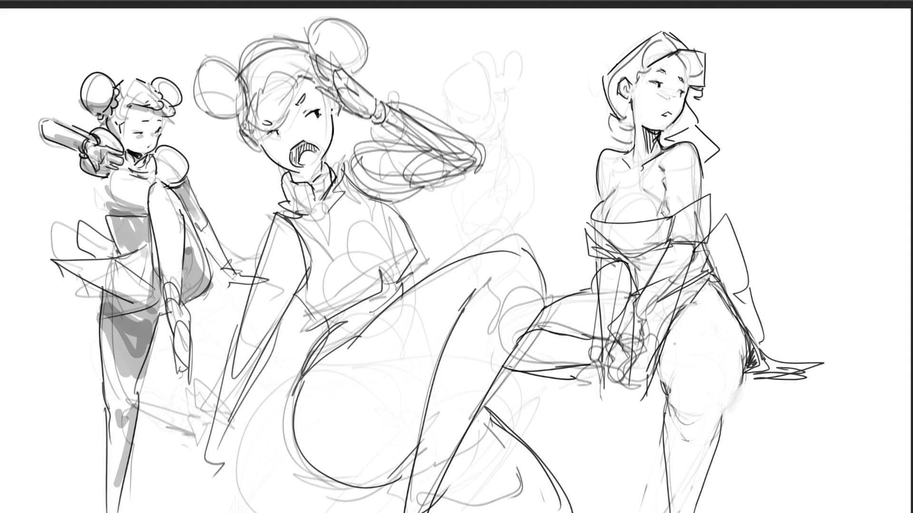
# - Draw the long bench edge under the figure with a vertical support line
pyautogui.moveTo(662, 402)
pyautogui.mouseDown()
pyautogui.moveTo(497, 387)
pyautogui.moveTo(694, 406)
pyautogui.mouseUp()
pyautogui.moveTo(718, 408); pyautogui.dragTo(906, 422)
pyautogui.moveTo(789, 404); pyautogui.dragTo(903, 412)
pyautogui.moveTo(835, 403)
pyautogui.mouseDown()
pyautogui.moveTo(910, 412)
pyautogui.moveTo(846, 427)
pyautogui.mouseUp()
pyautogui.moveTo(722, 405)
pyautogui.mouseDown()
pyautogui.moveTo(721, 512)
pyautogui.moveTo(699, 494)
pyautogui.moveTo(708, 480)
pyautogui.mouseUp()
pyautogui.moveTo(717, 512)
pyautogui.mouseDown()
pyautogui.moveTo(717, 459)
pyautogui.moveTo(739, 389)
pyautogui.moveTo(728, 407)
pyautogui.moveTo(726, 399)
pyautogui.moveTo(766, 394)
pyautogui.mouseUp()
pyautogui.hotkey('ctrl', 'z')
# - Add bench-edge strokes, two lower leg lines, and refine the hand and bench area
pyautogui.moveTo(759, 377); pyautogui.dragTo(798, 375)
pyautogui.moveTo(707, 463); pyautogui.dragTo(713, 512)
pyautogui.moveTo(716, 454); pyautogui.dragTo(720, 512)
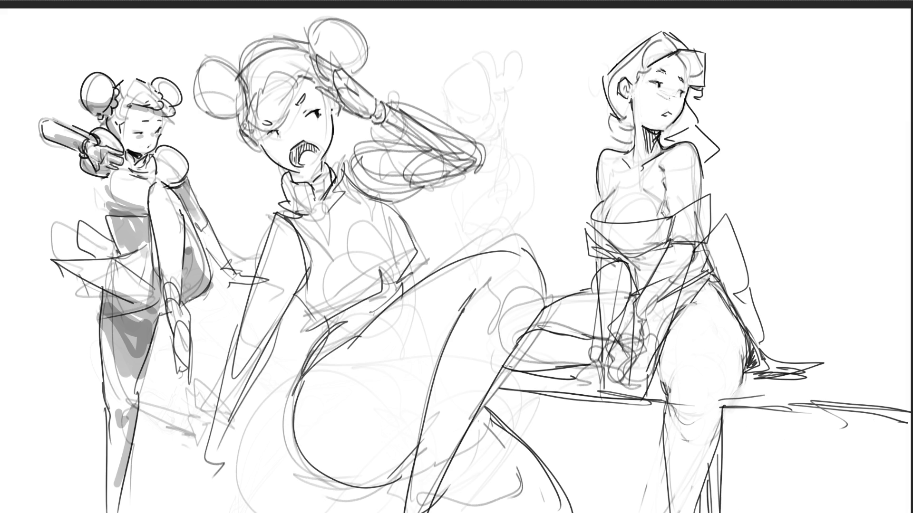
pyautogui.moveTo(600, 405); pyautogui.dragTo(623, 431)
pyautogui.moveTo(590, 380); pyautogui.dragTo(601, 404)
pyautogui.moveTo(600, 397)
pyautogui.mouseDown()
pyautogui.moveTo(643, 404)
pyautogui.moveTo(643, 415)
pyautogui.mouseUp()
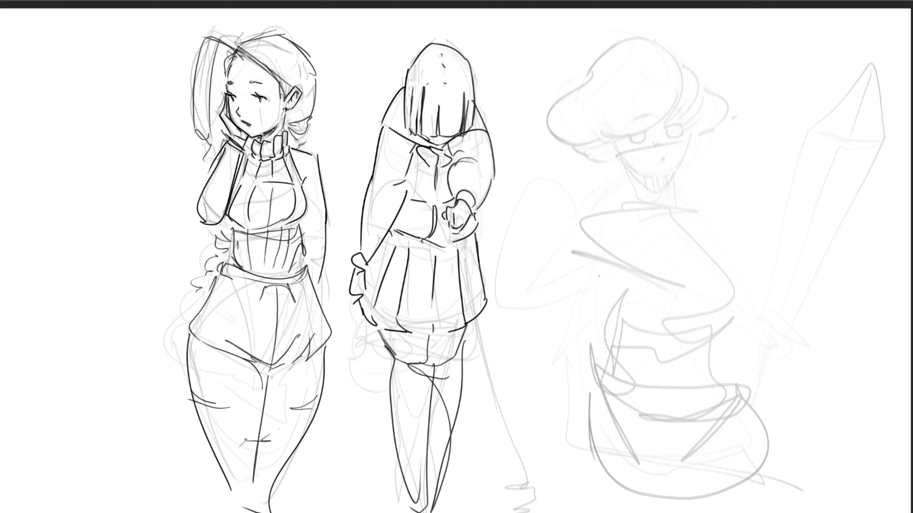
# - Skew the sketch layer diagonally with Ctrl+T, stretch it left, and apply the transform
pyautogui.hotkey('ctrl', 't')
pyautogui.moveTo(524, 28)
pyautogui.mouseDown()
pyautogui.moveTo(483, 27)
pyautogui.moveTo(753, 26)
pyautogui.moveTo(489, 13)
pyautogui.moveTo(456, 29)
pyautogui.moveTo(494, 160)
pyautogui.moveTo(611, 235)
pyautogui.moveTo(729, 64)
pyautogui.moveTo(677, 6)
pyautogui.mouseUp()
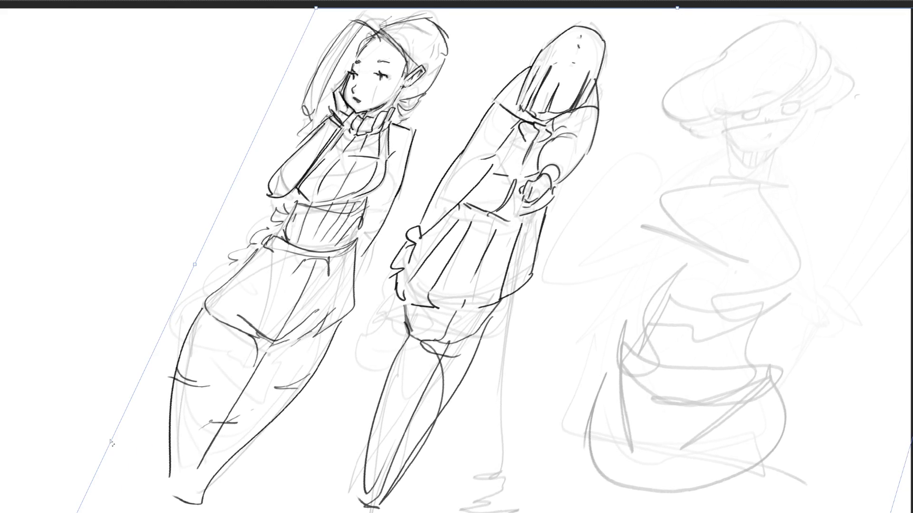
pyautogui.moveTo(200, 262); pyautogui.dragTo(77, 258)
pyautogui.press('Return')
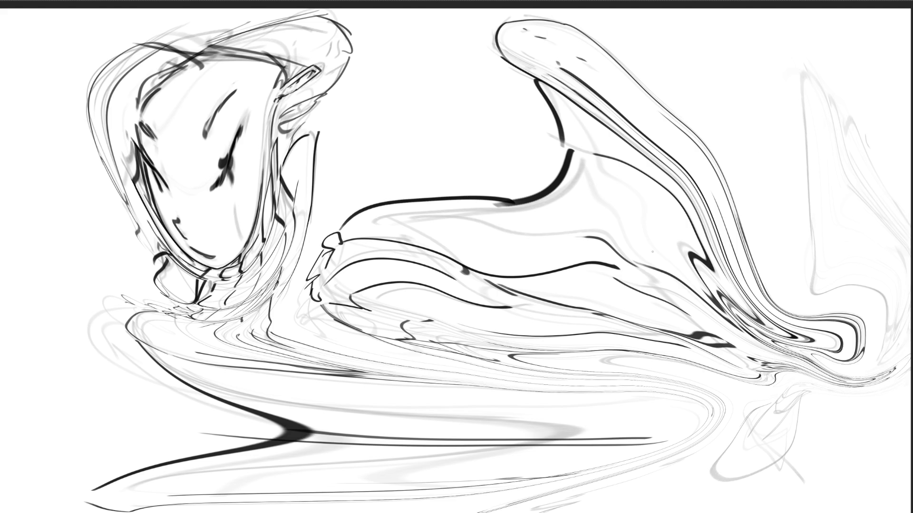
# - Erase over the smeared strokes to fade them pale grey, then shrink the brush
pyautogui.moveTo(601, 213)
pyautogui.mouseDown()
pyautogui.moveTo(475, 167)
pyautogui.moveTo(255, 384)
pyautogui.moveTo(536, 91)
pyautogui.moveTo(547, 122)
pyautogui.moveTo(754, 173)
pyautogui.moveTo(448, 398)
pyautogui.moveTo(820, 407)
pyautogui.mouseUp()
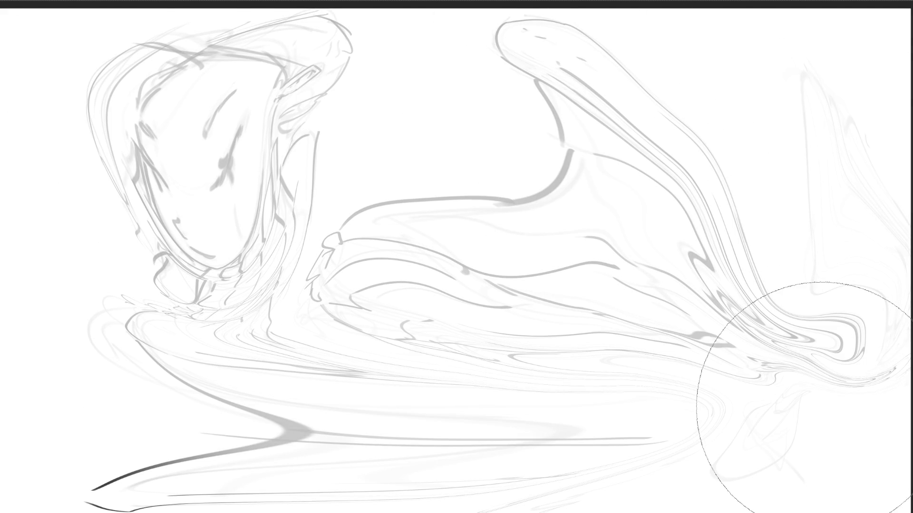
pyautogui.press('b')
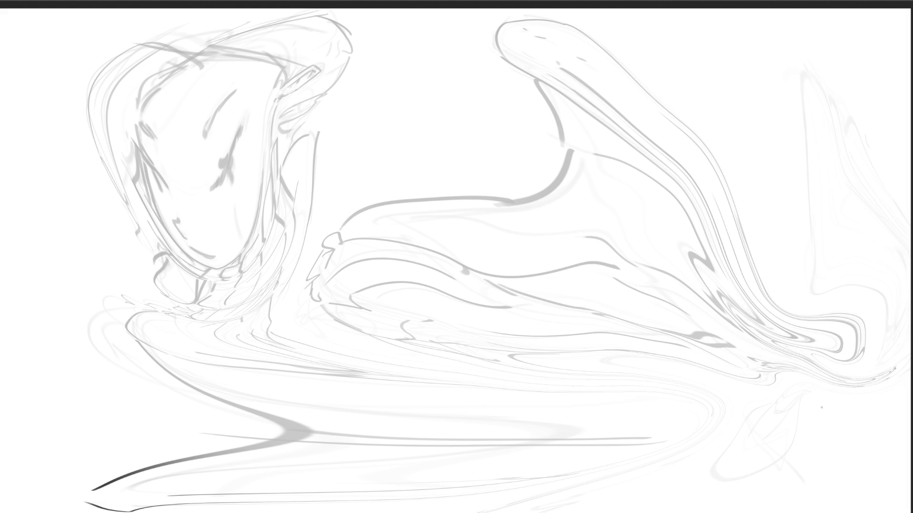